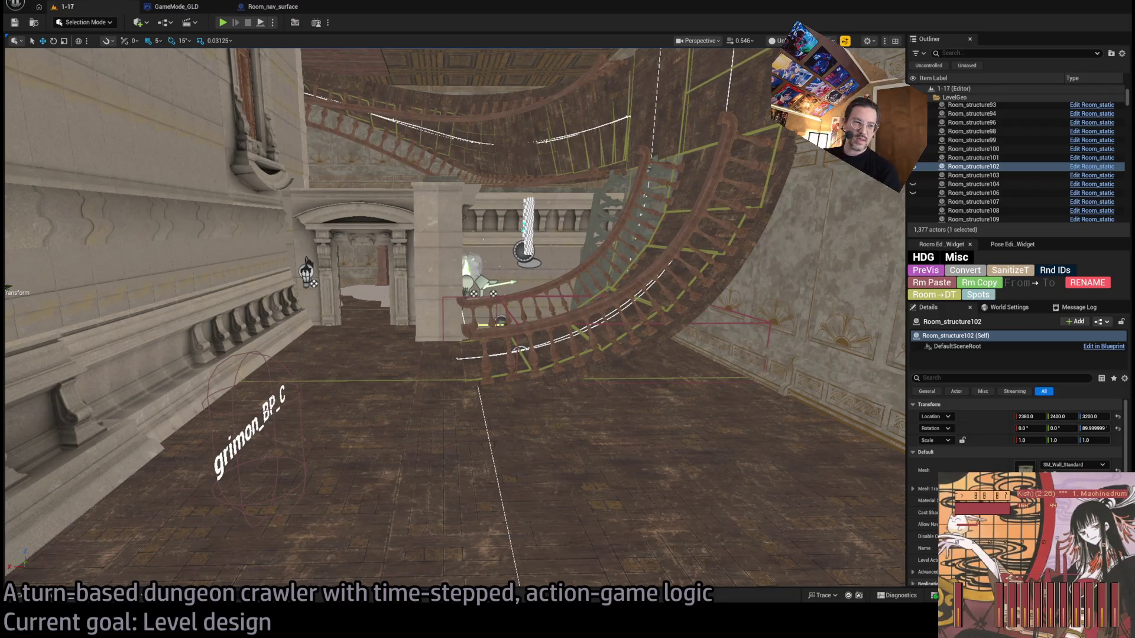
Step: Duplicate Exit_markerE and rotate the copy -90°
mouse_move(455, 319)
left_mouse_down()
mouse_move(438, 343)
mouse_move(456, 278)
left_mouse_up()
left_click_drag(503, 375, 503, 375)
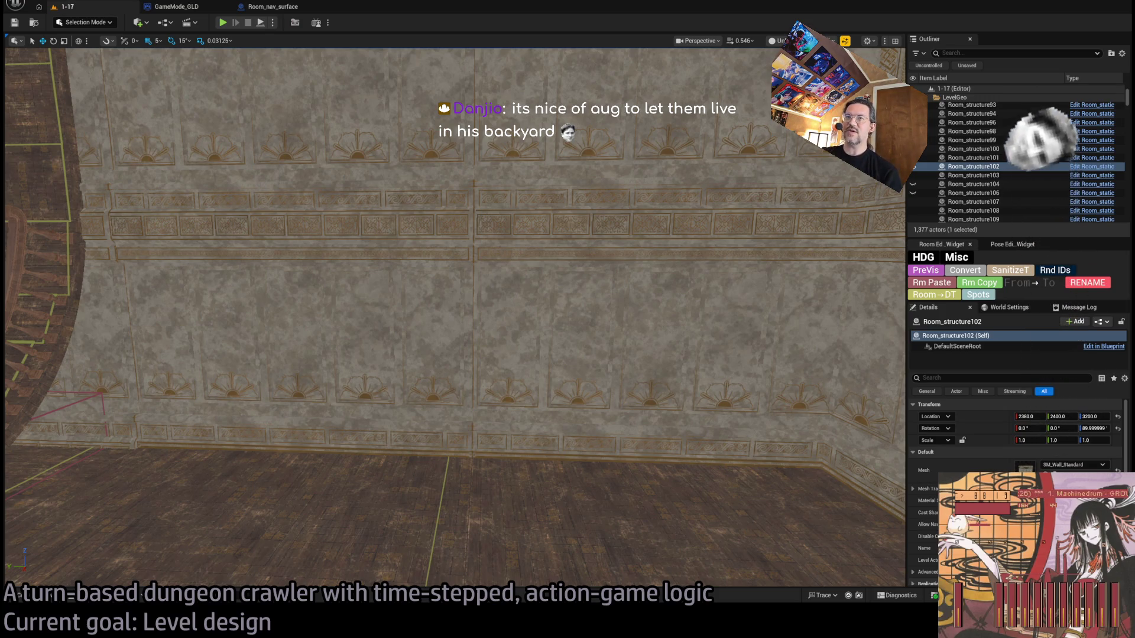
key("f")
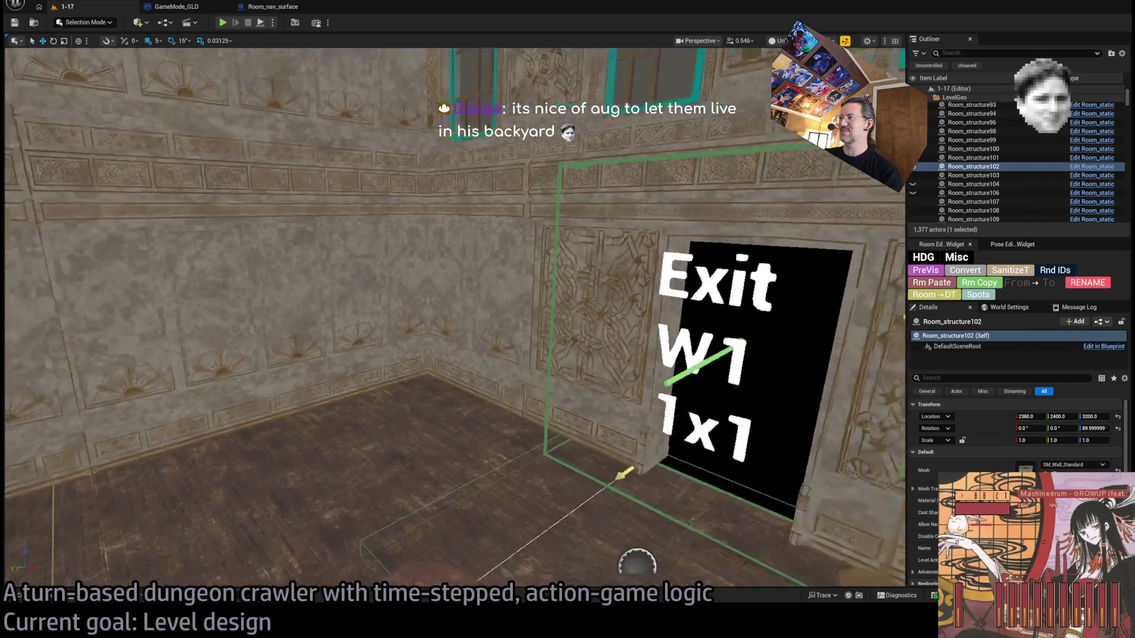
key("ctrl+v")
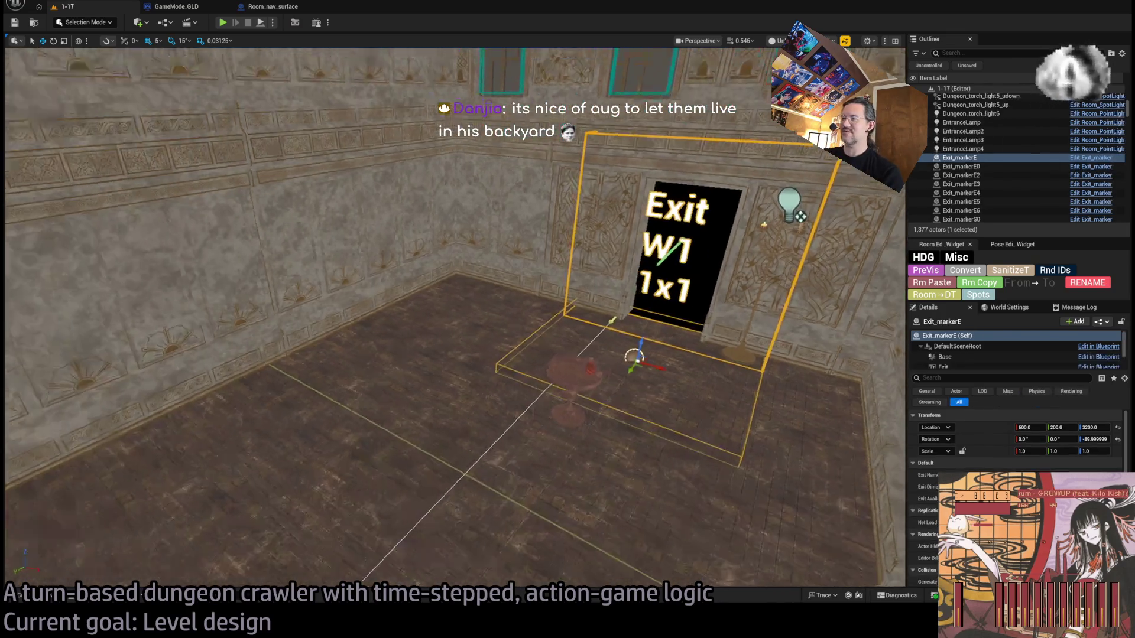
key("e")
mouse_move(659, 386)
left_mouse_down()
mouse_move(650, 355)
mouse_move(425, 296)
left_mouse_up()
key("w")
key("ctrl+z")
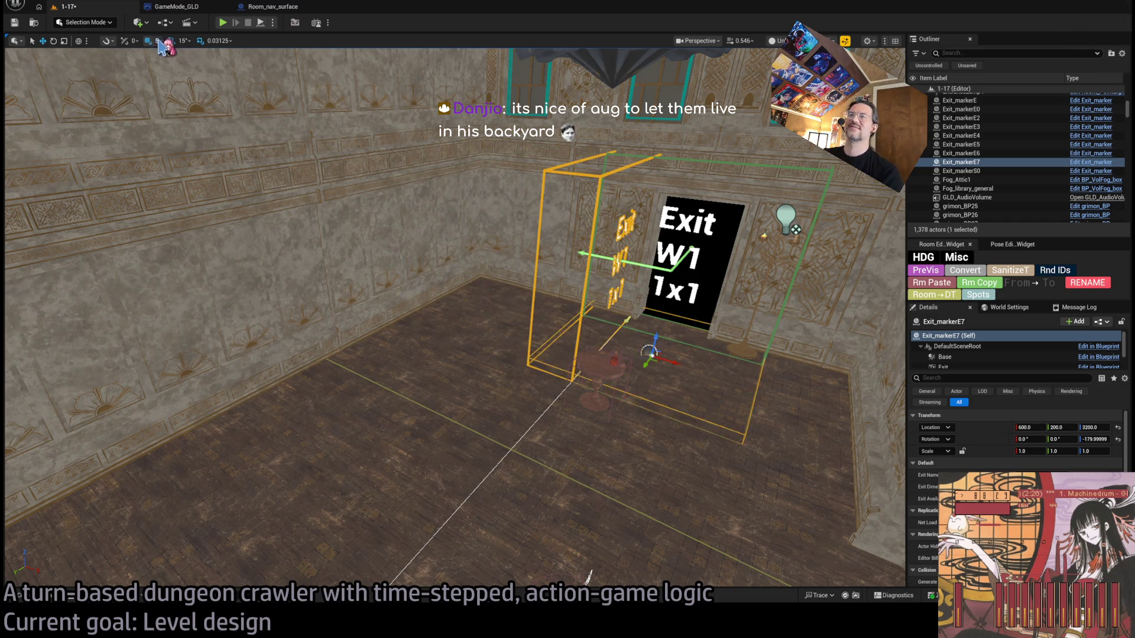
Step: Set grid snap to 100 and move the copy to 200, 1000, 3200 against the wall
key("bracketright")
key("bracketright")
key("bracketright")
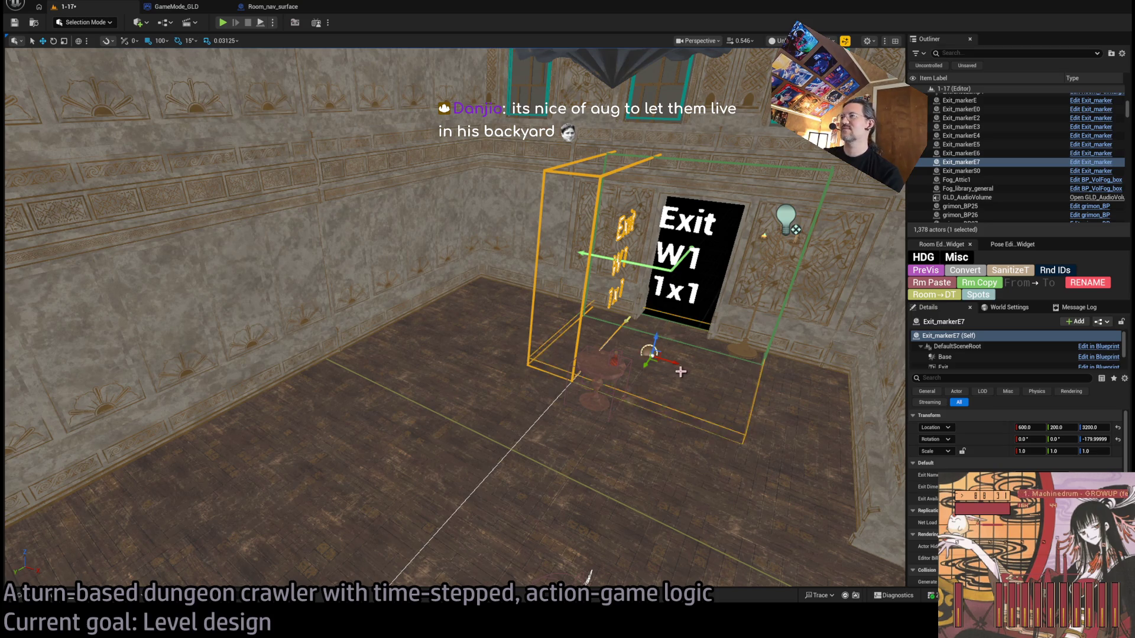
left_click_drag(674, 362, 515, 309)
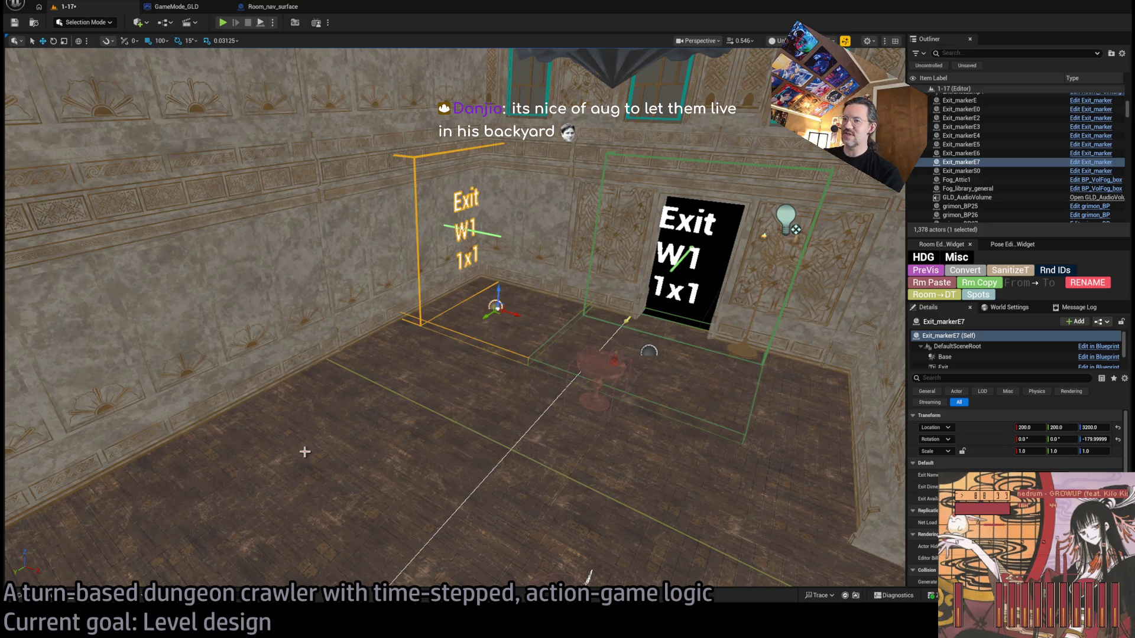
left_click_drag(489, 318, 373, 374)
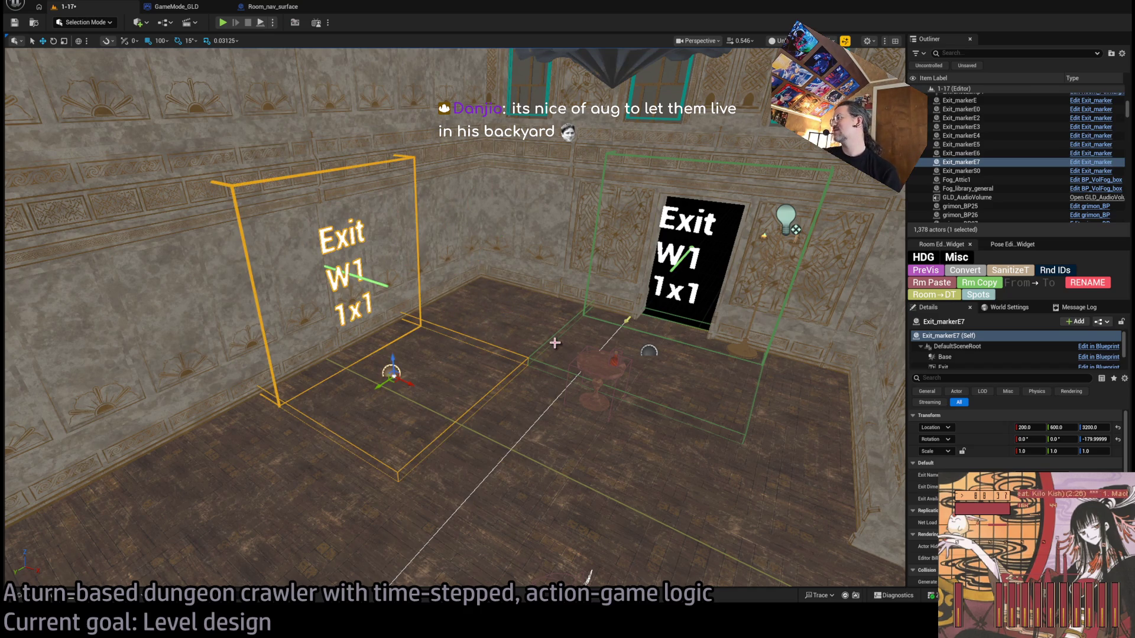
key("f")
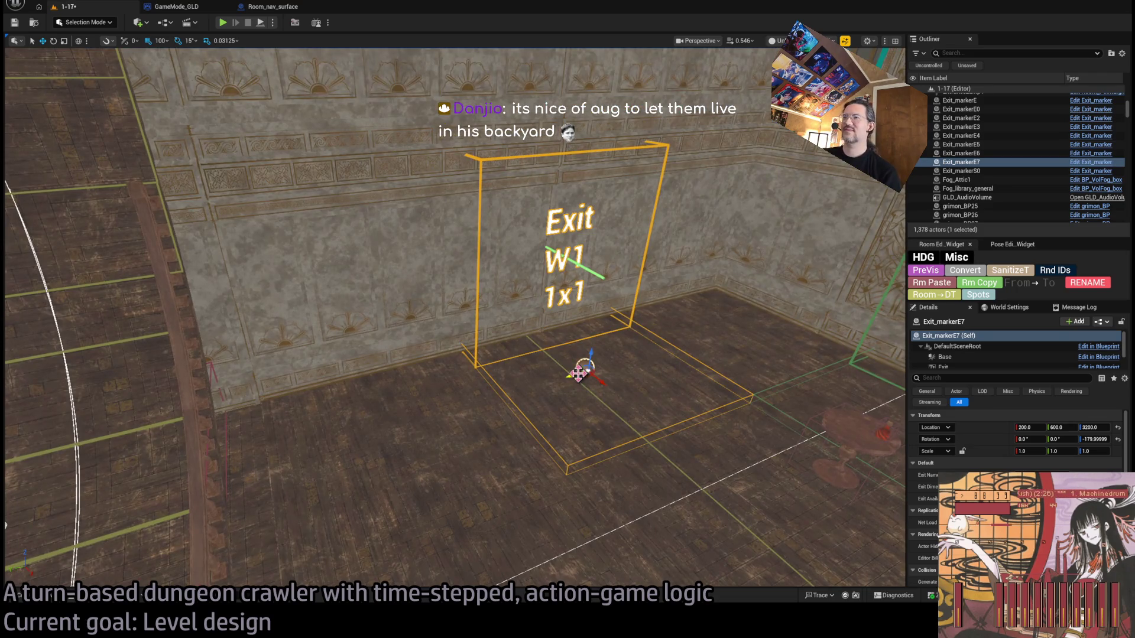
left_click_drag(577, 373, 392, 423)
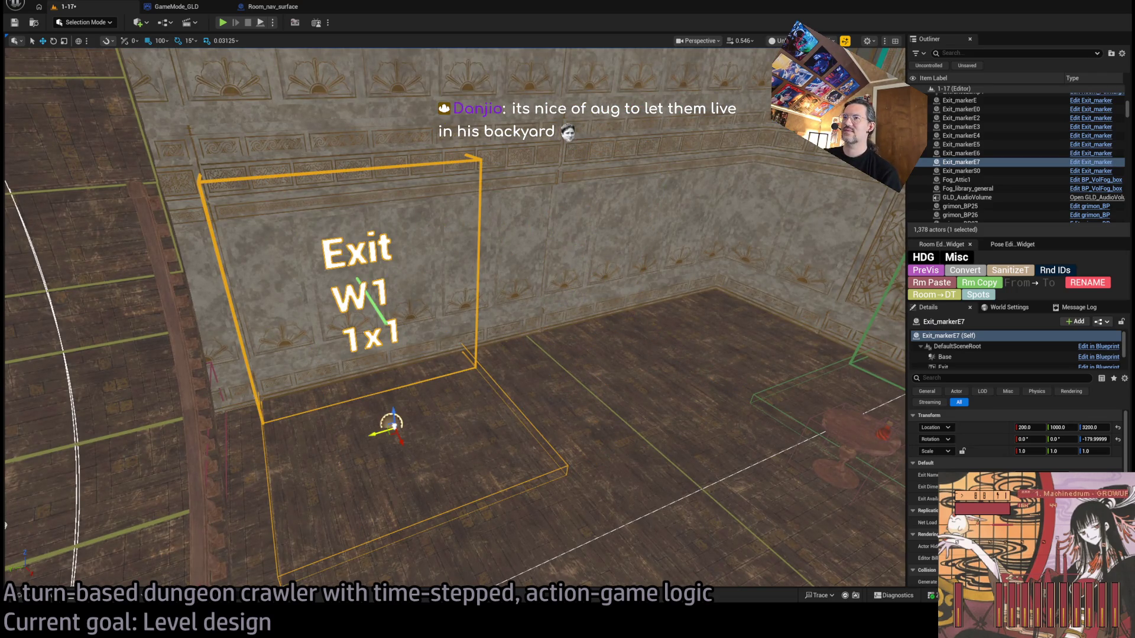
key("f")
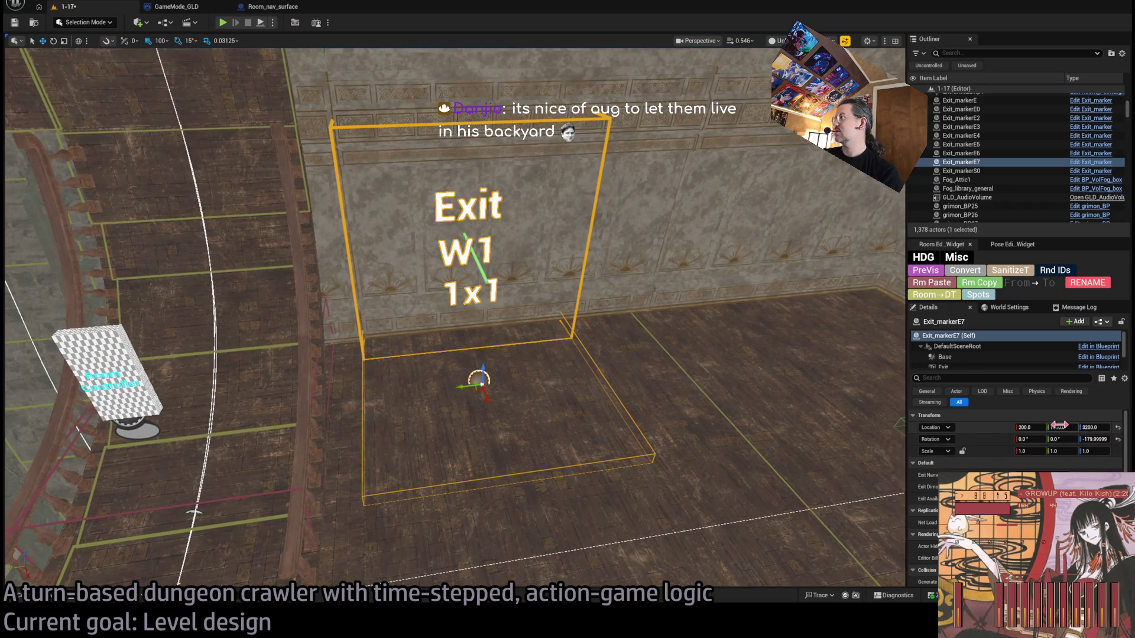
mouse_move(1058, 426)
left_mouse_down()
mouse_move(1088, 425)
mouse_move(1058, 426)
left_mouse_up()
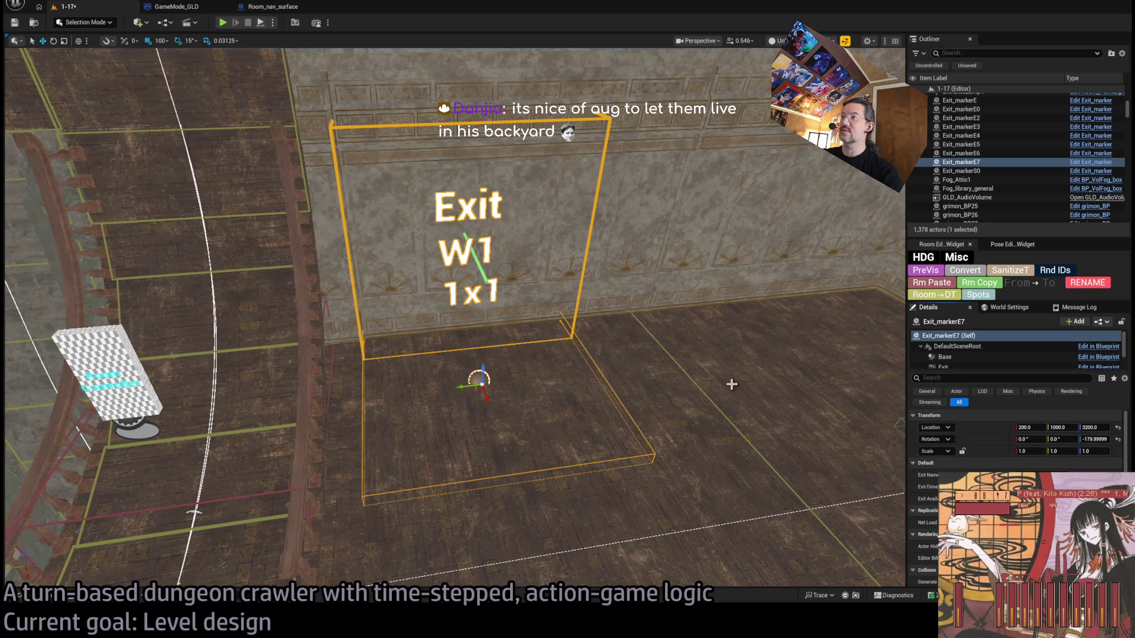
left_click_drag(732, 384, 649, 360)
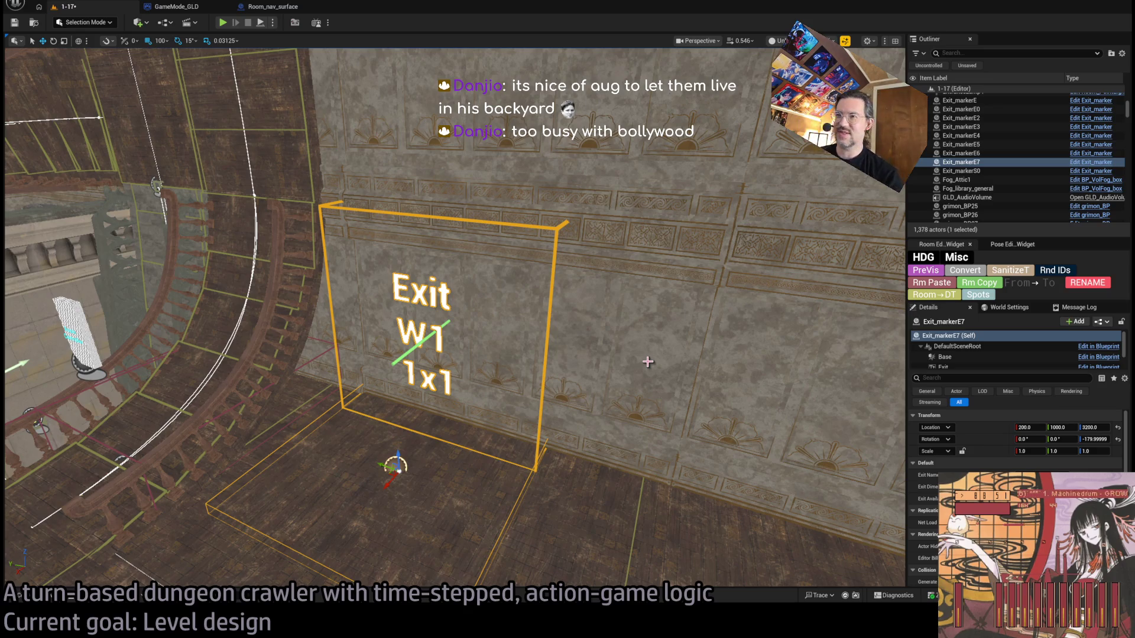
left_click_drag(603, 353, 515, 355)
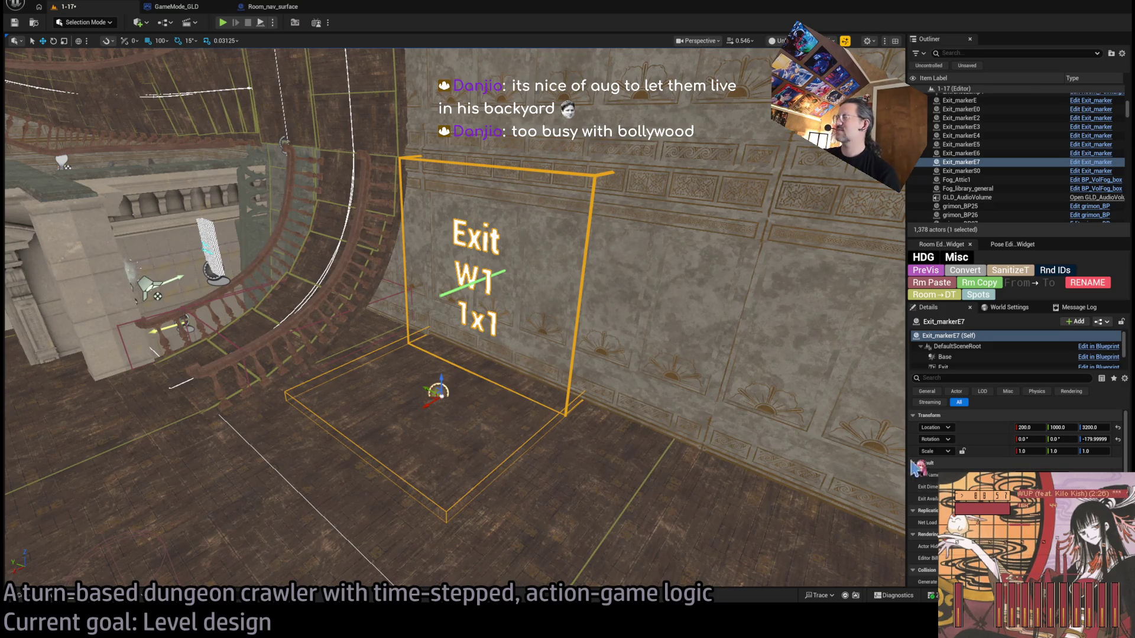
left_click(539, 309)
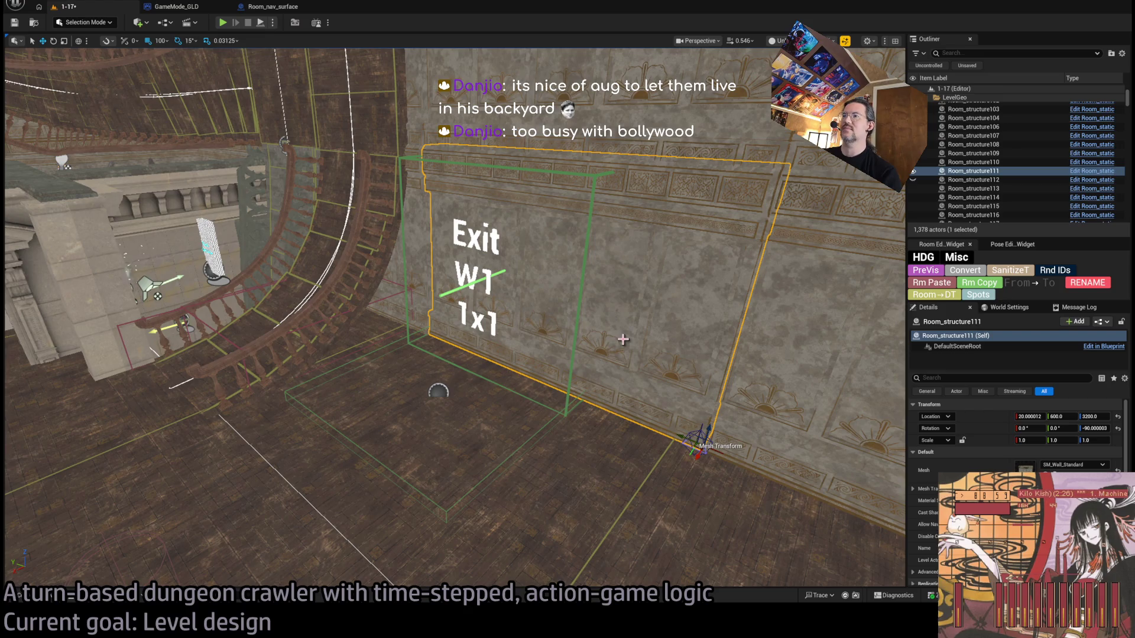
left_click_drag(623, 339, 565, 312)
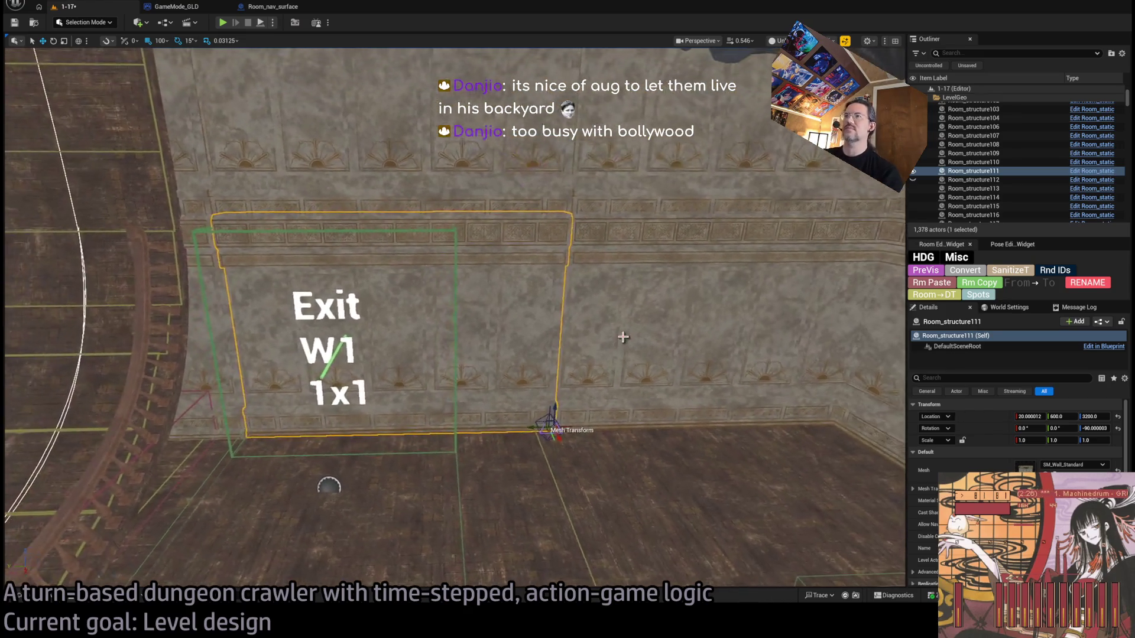
left_click(565, 312)
left_click(518, 315, "ctrl")
left_click(237, 348, "ctrl")
key("f")
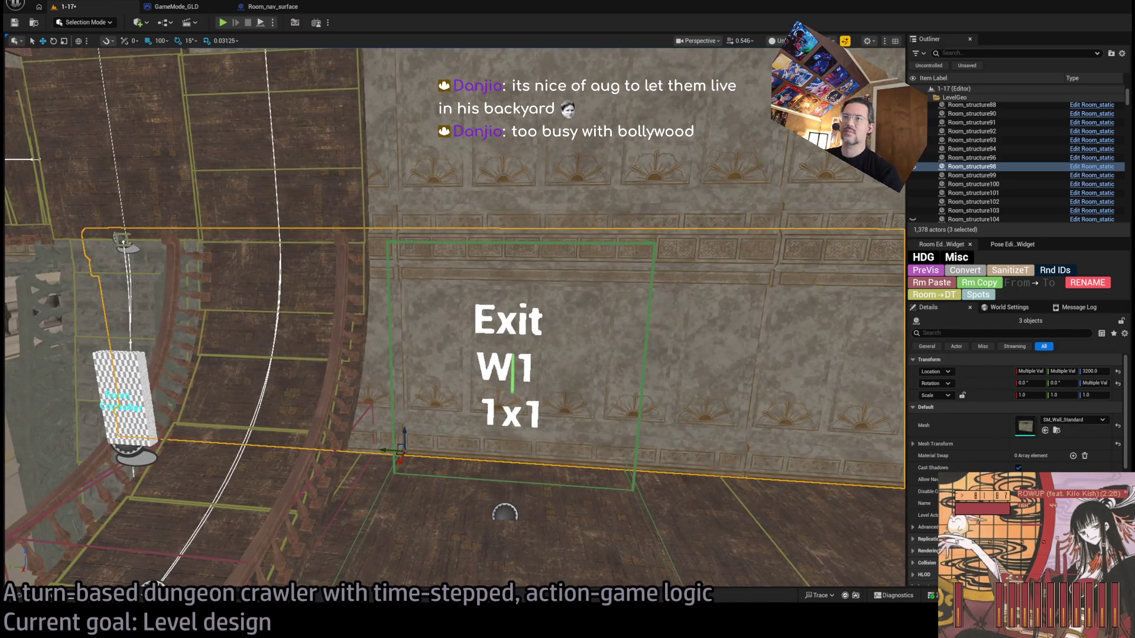
left_click(495, 368)
key("f")
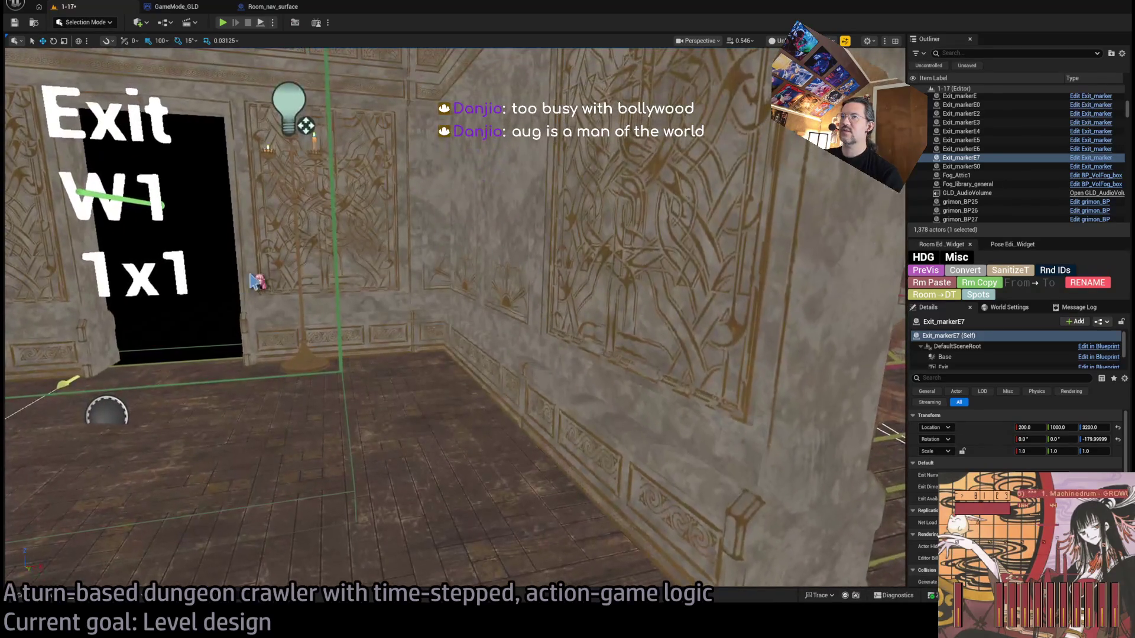
left_click(335, 230)
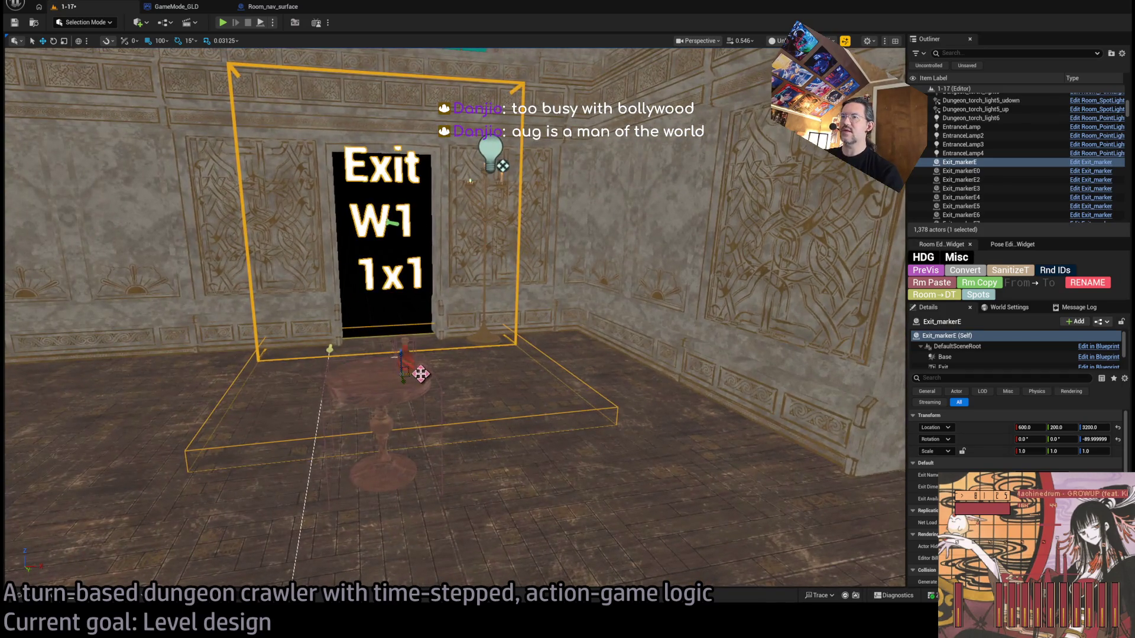
Step: Alt-drag a copy of the exit marker (Exit_markerE8) to X 1000, Y 200 and lower it to Z 2400
left_click_drag(421, 373, 499, 168)
left_click_drag(662, 332, 644, 465)
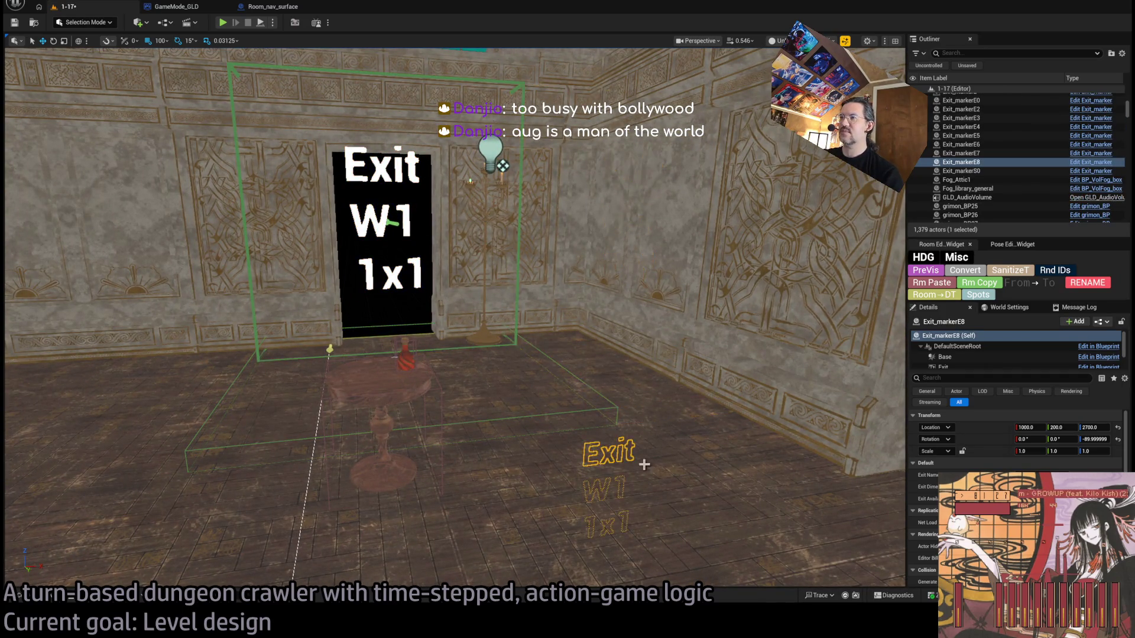
key("f")
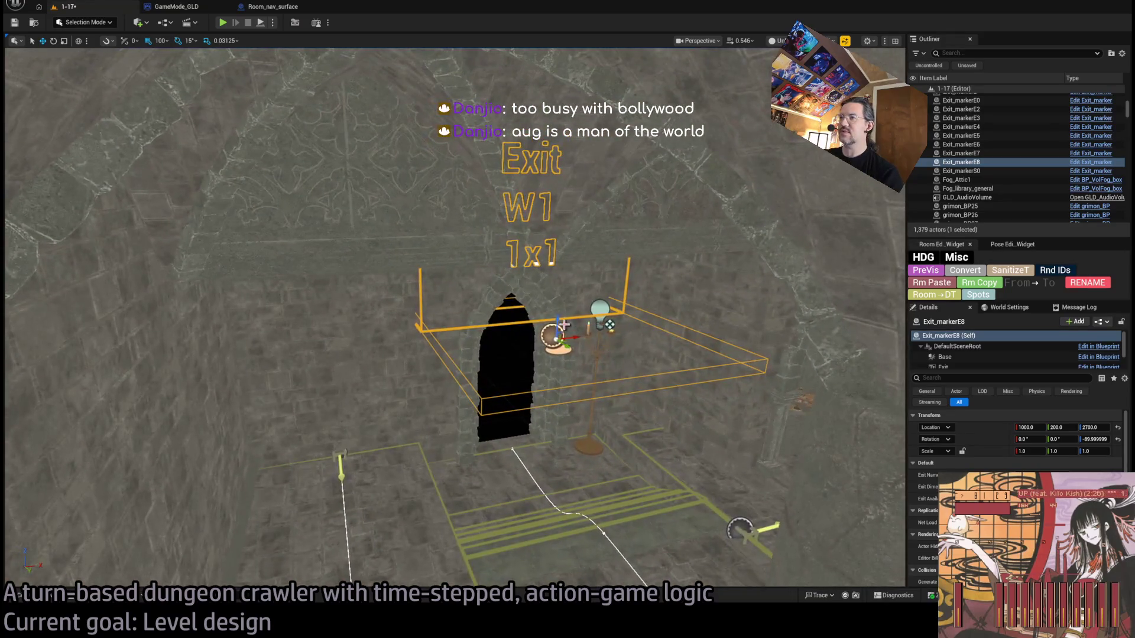
left_click_drag(562, 324, 546, 481)
scroll(520, 366, "up", 3)
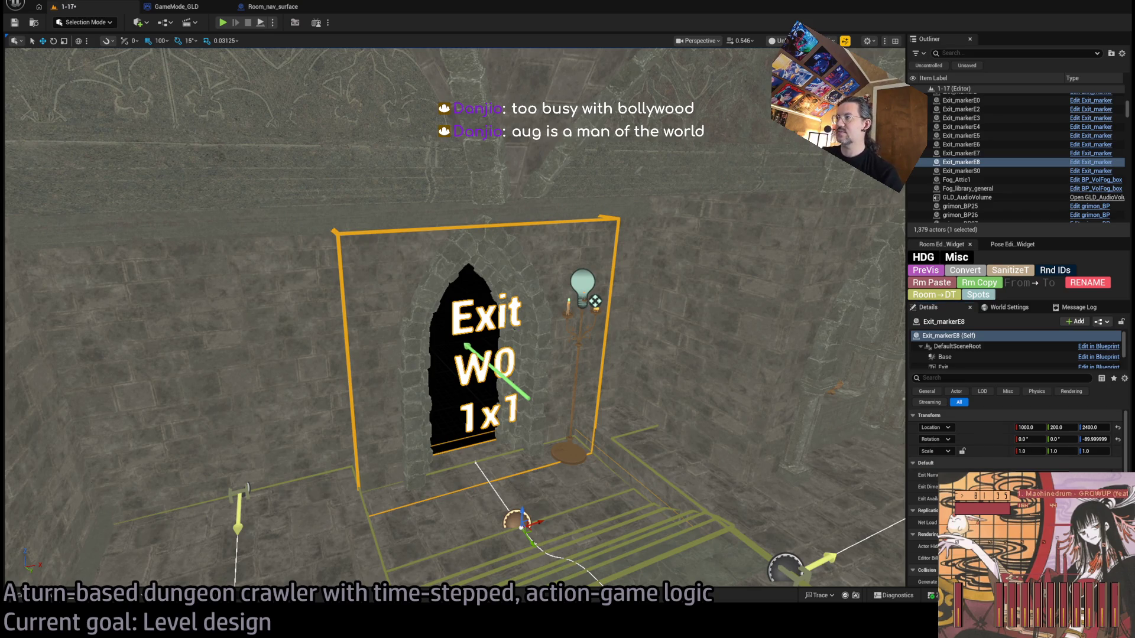
scroll(532, 366, "down", 3)
key("f")
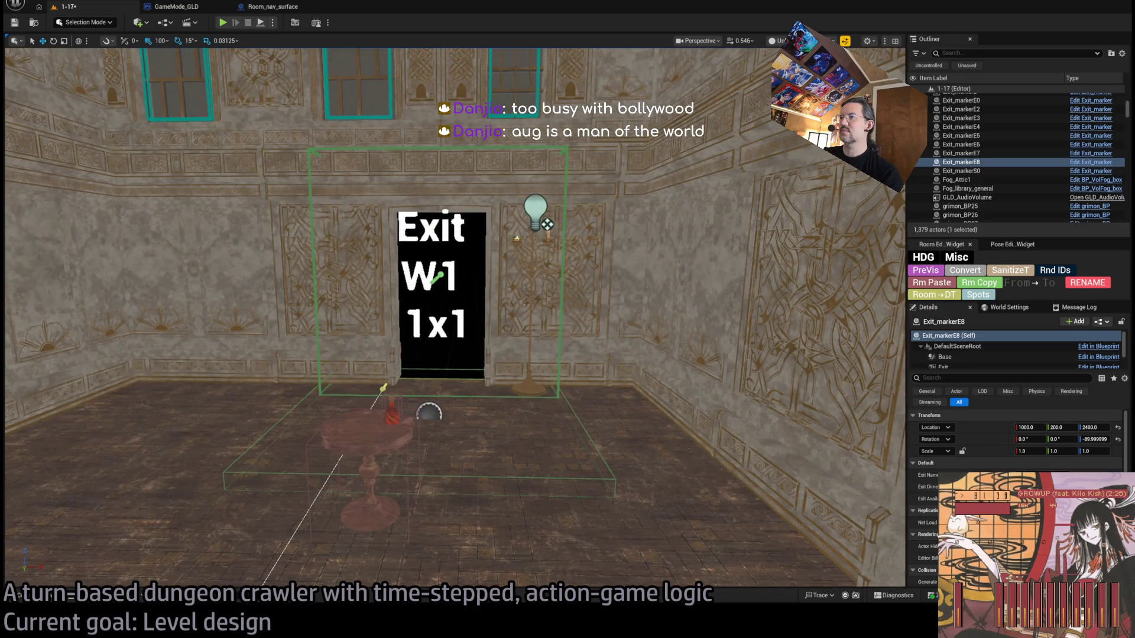
left_click(429, 412)
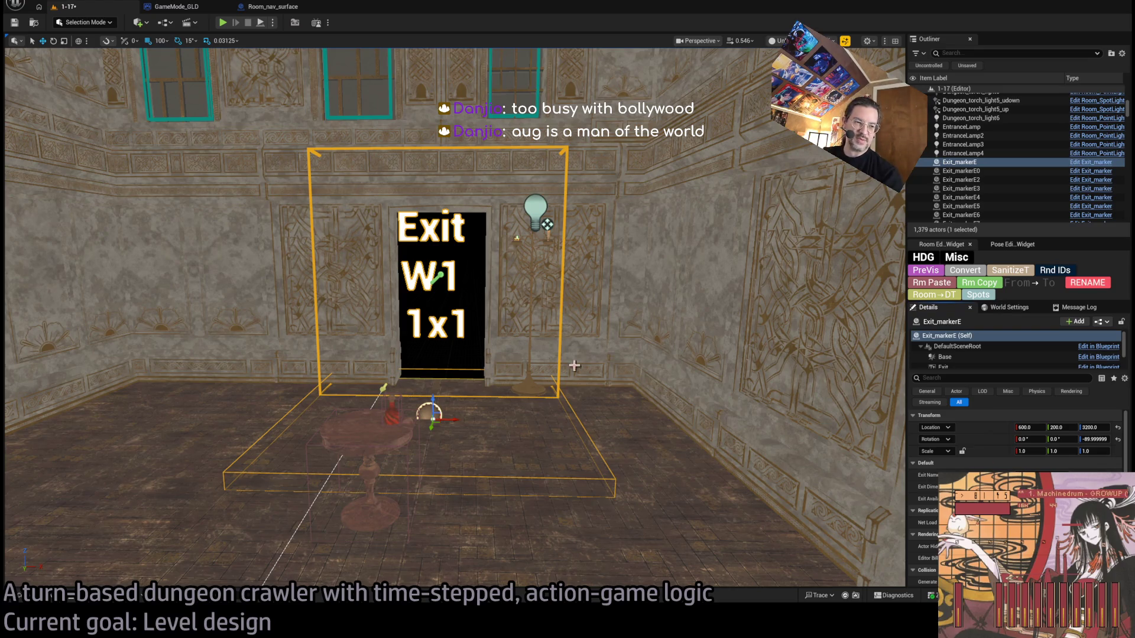
Step: Select the RoomController and change its S1 exit from Invisible to 1x1 exit
scroll(455, 319, "down", 3)
key("f")
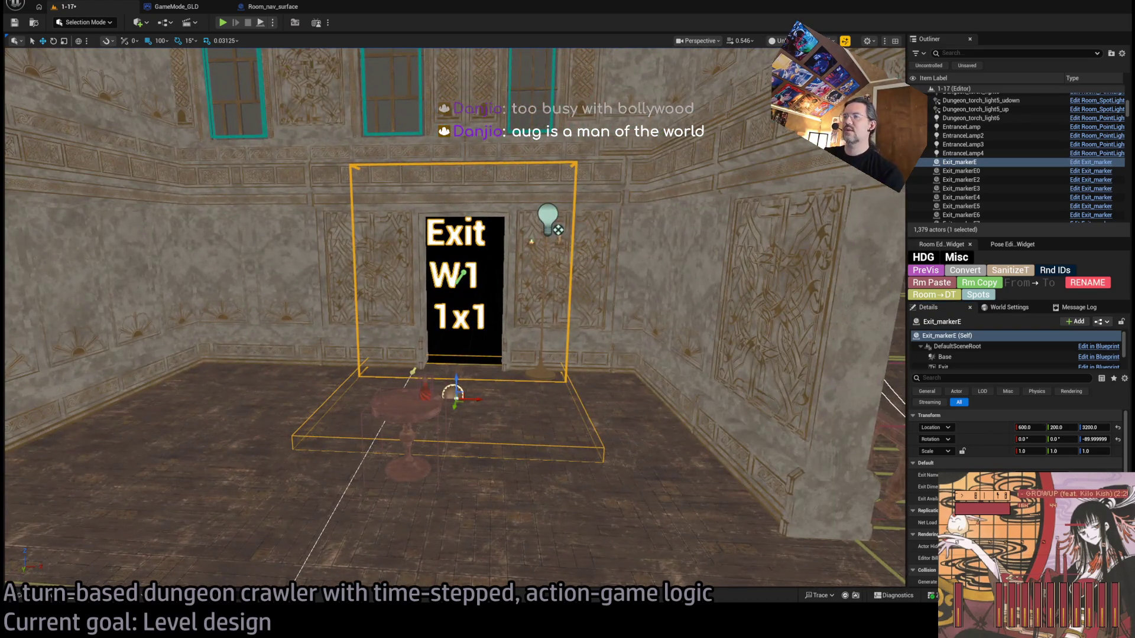
mouse_move(474, 360)
left_mouse_down()
mouse_move(520, 349)
mouse_move(474, 361)
left_mouse_up()
key("f")
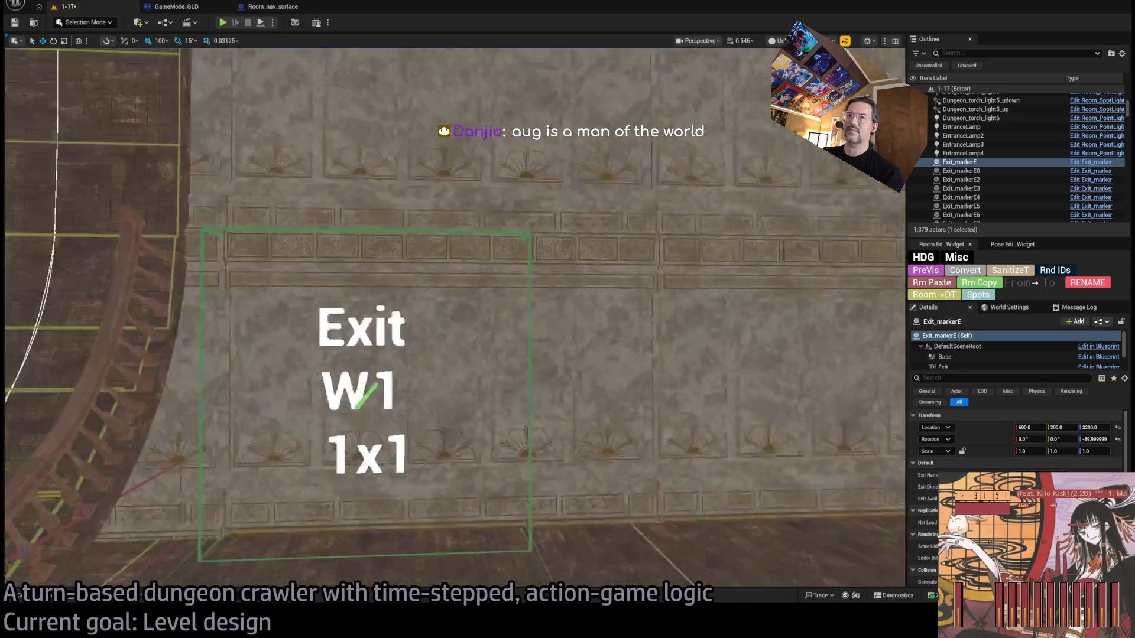
left_click(541, 333)
left_click(541, 333)
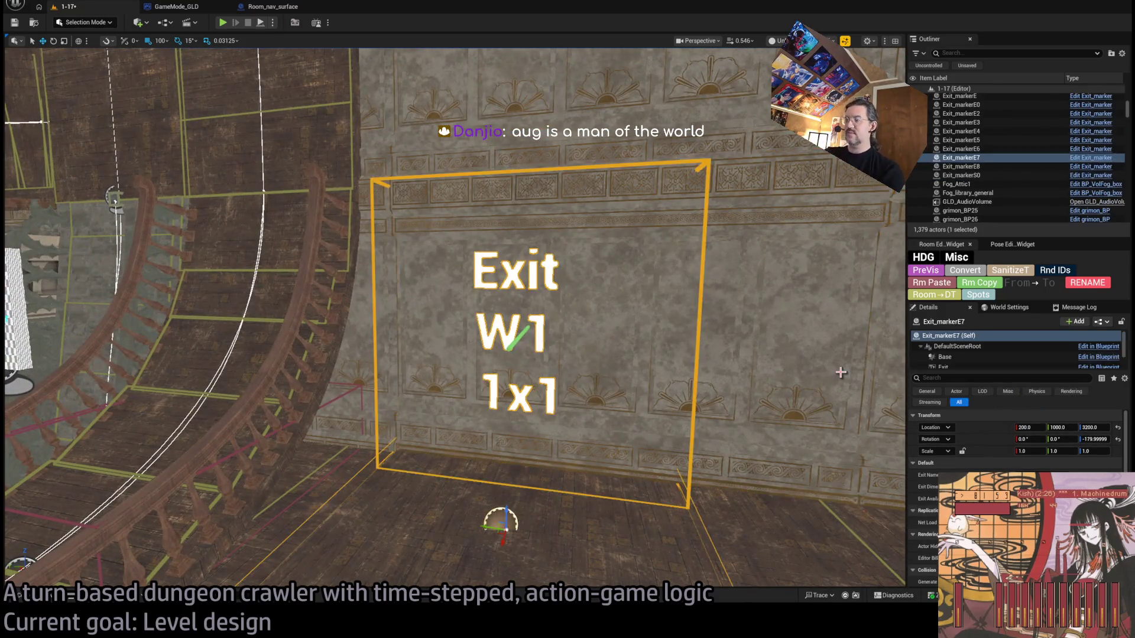
left_click_drag(833, 465, 351, 354)
left_click(257, 343)
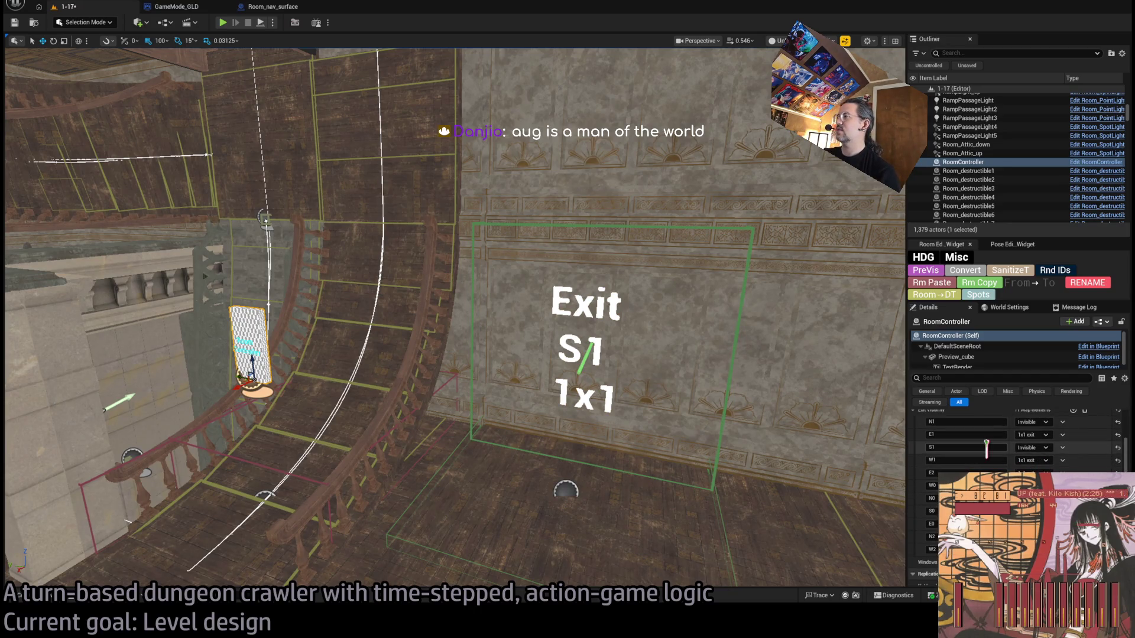
mouse_move(449, 295)
left_mouse_down()
mouse_move(237, 292)
mouse_move(260, 292)
mouse_move(248, 307)
mouse_move(266, 296)
mouse_move(225, 284)
mouse_move(694, 391)
left_mouse_up()
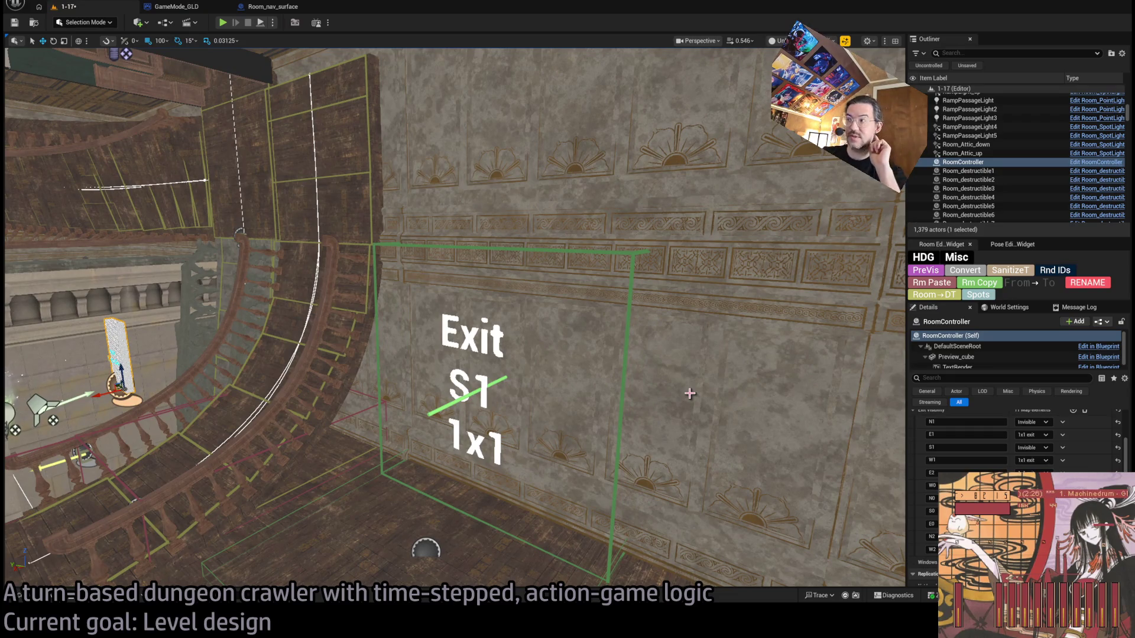
mouse_move(690, 393)
left_mouse_down()
mouse_move(715, 390)
mouse_move(697, 378)
left_mouse_up()
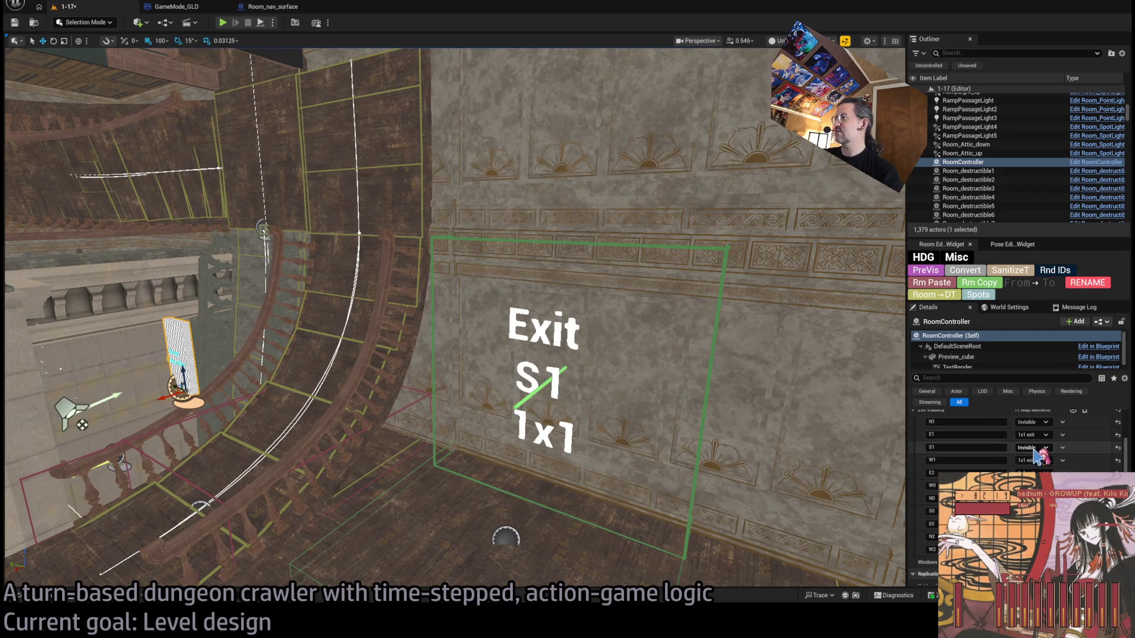
left_click_drag(779, 388, 758, 381)
left_click(569, 359)
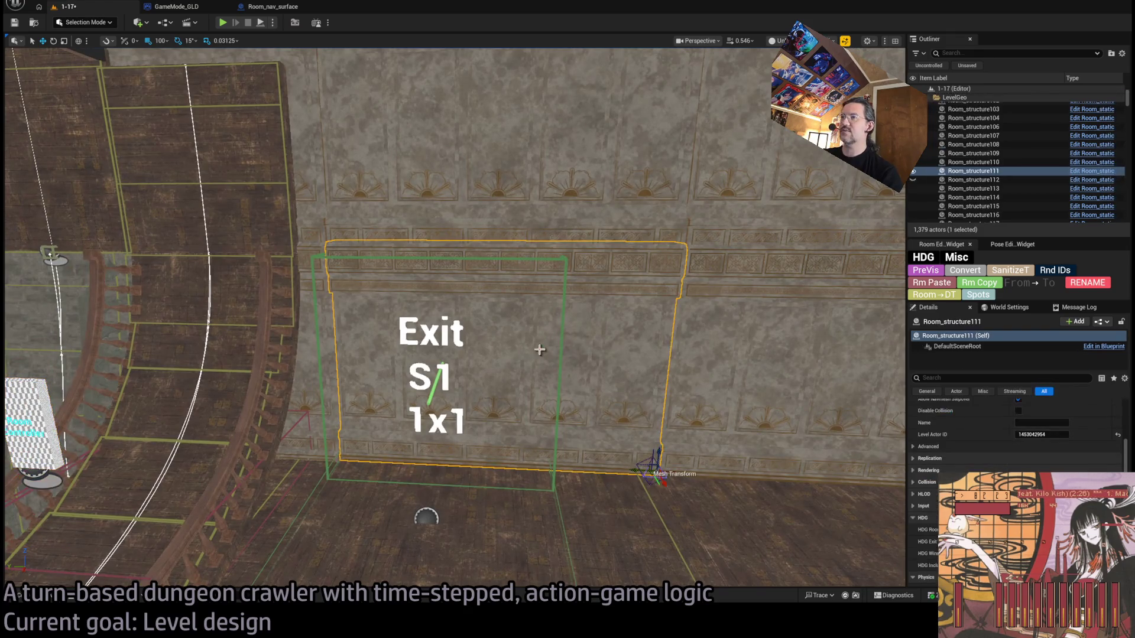
Step: Select the three wall pieces in front of the Exit S1 marker and hide them
left_click(661, 355, "ctrl")
left_click(314, 390, "ctrl")
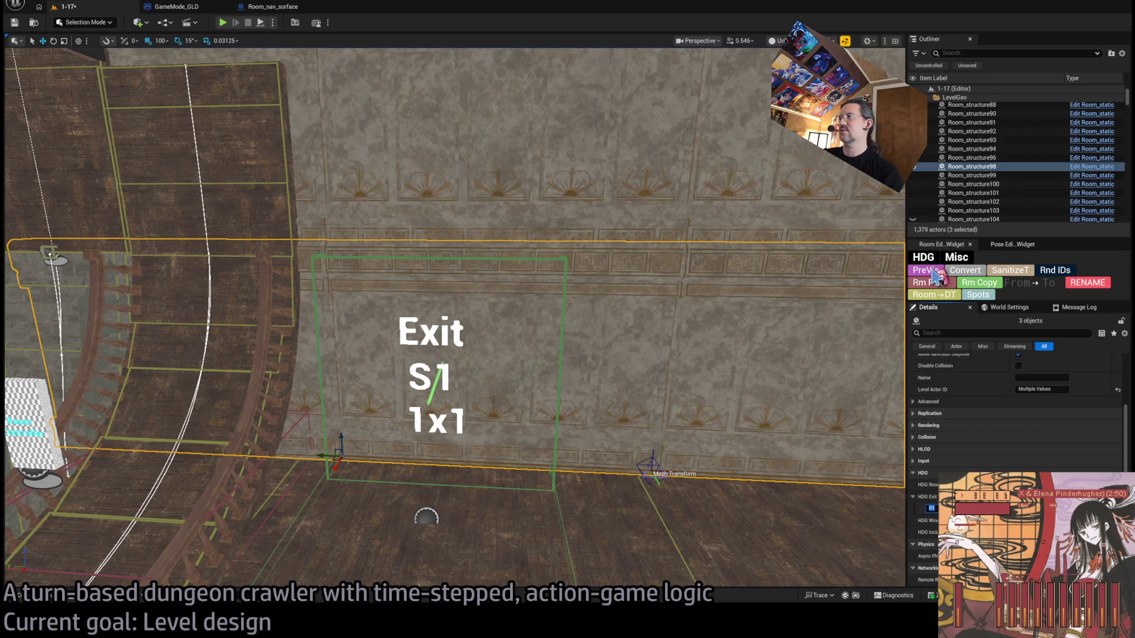
key("h")
mouse_move(555, 300)
left_mouse_down()
mouse_move(378, 281)
mouse_move(592, 292)
left_mouse_up()
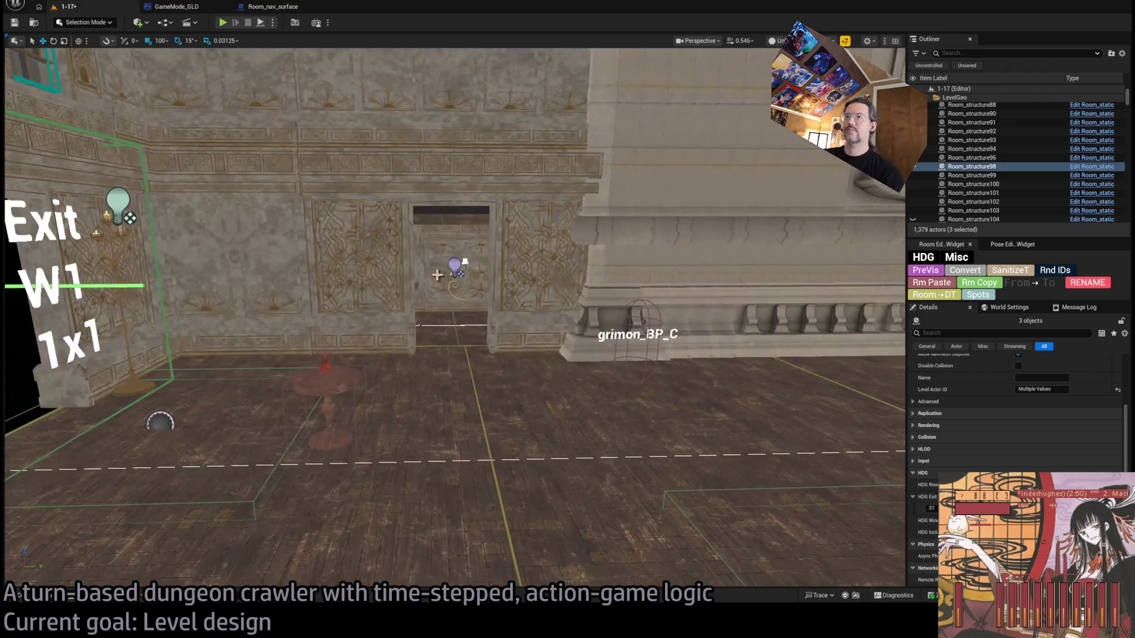
Step: Alt-drag a rotated copy of the ornate doorway wall Room_structure149 to the Exit S1 spot
left_click(378, 248)
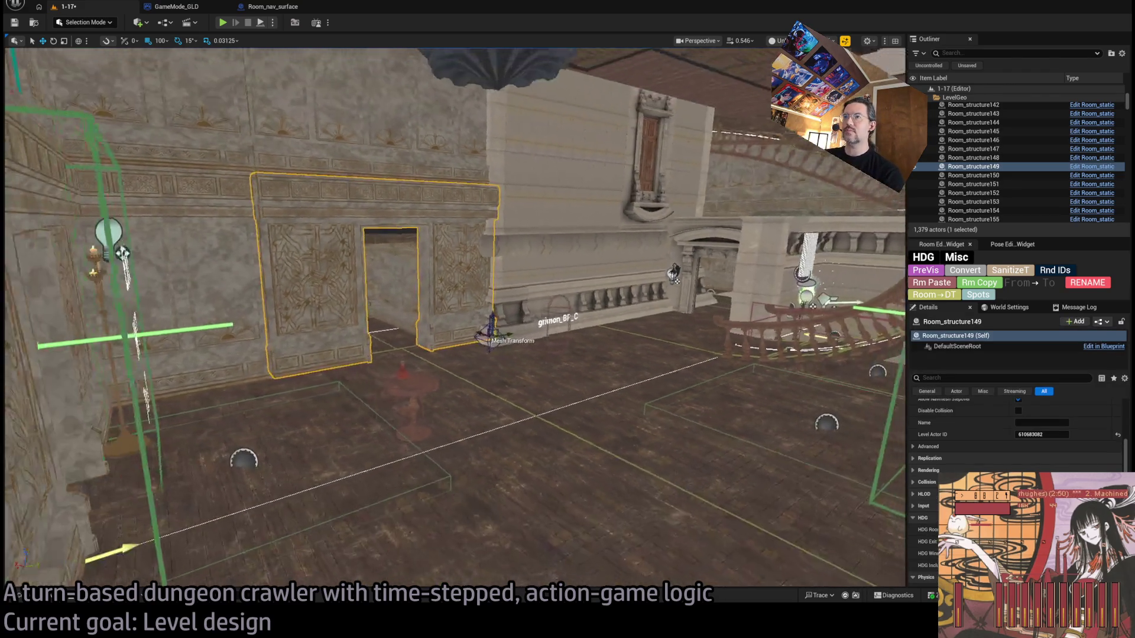
left_click_drag(414, 349, 458, 349)
left_click_drag(379, 347, 417, 362)
left_click_drag(355, 331, 379, 332)
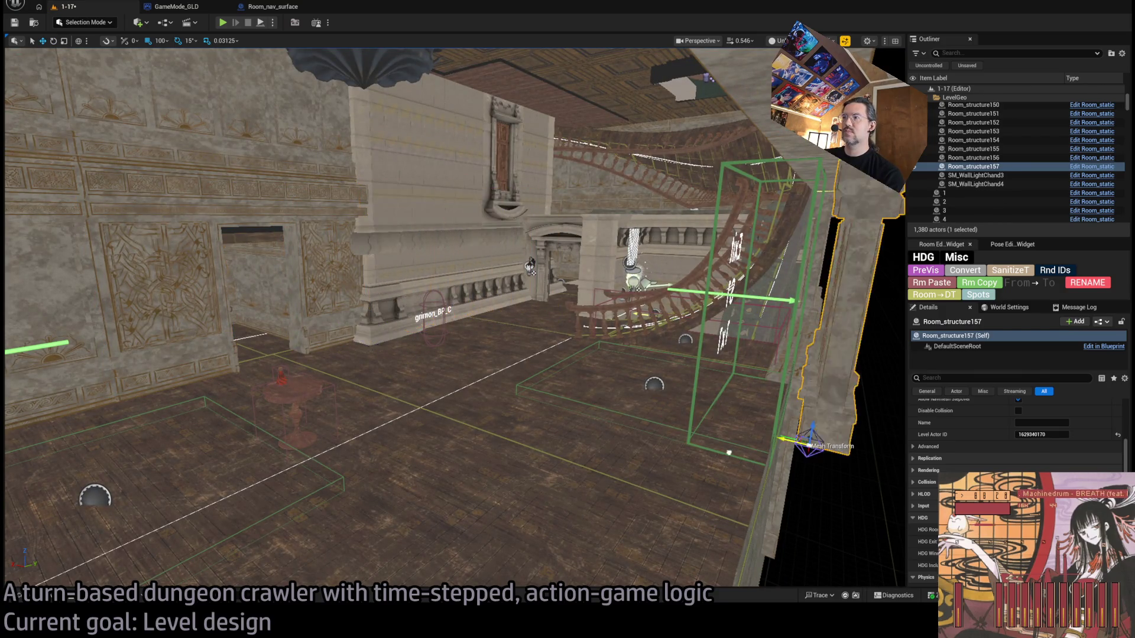
scroll(378, 332, "up", 5)
key("f")
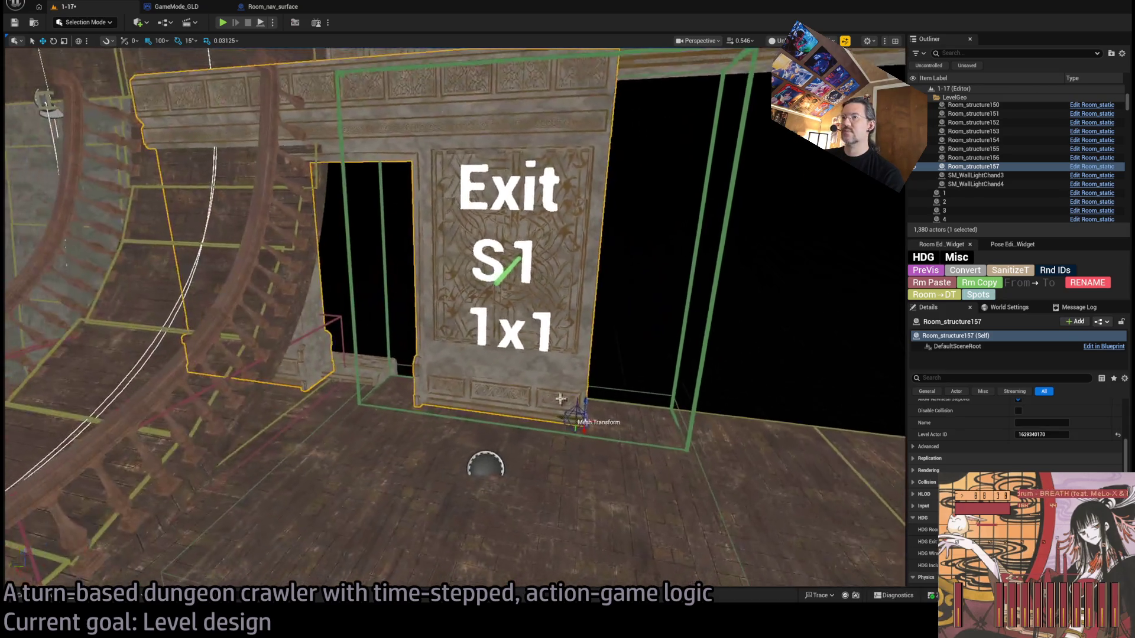
mouse_move(455, 319)
left_mouse_down()
mouse_move(402, 313)
mouse_move(594, 359)
left_mouse_up()
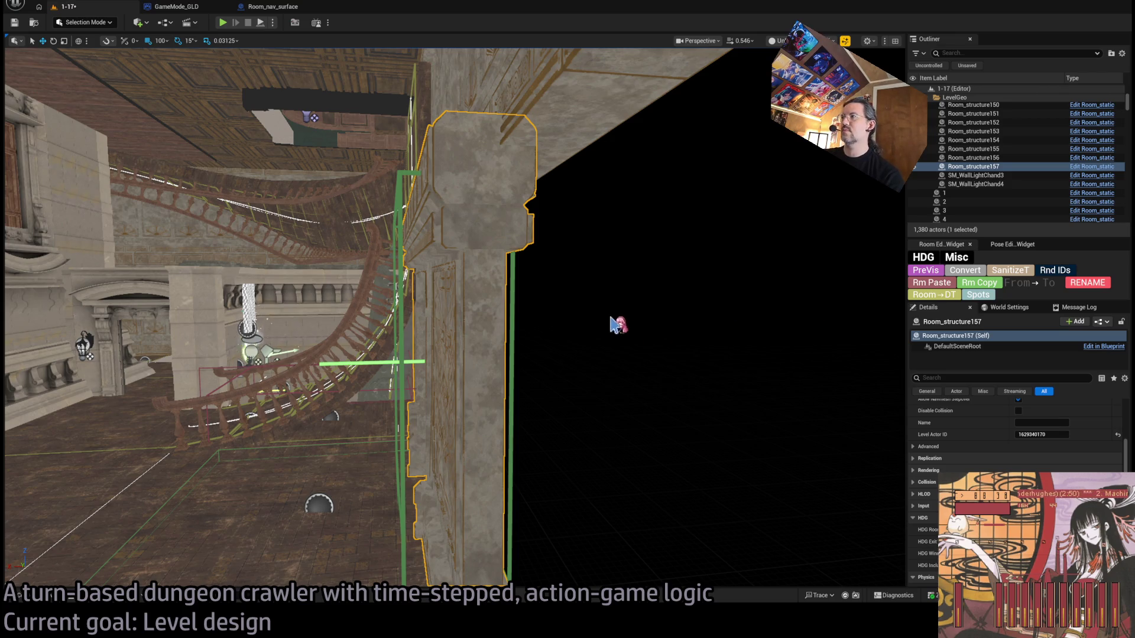
left_click_drag(618, 325, 621, 311)
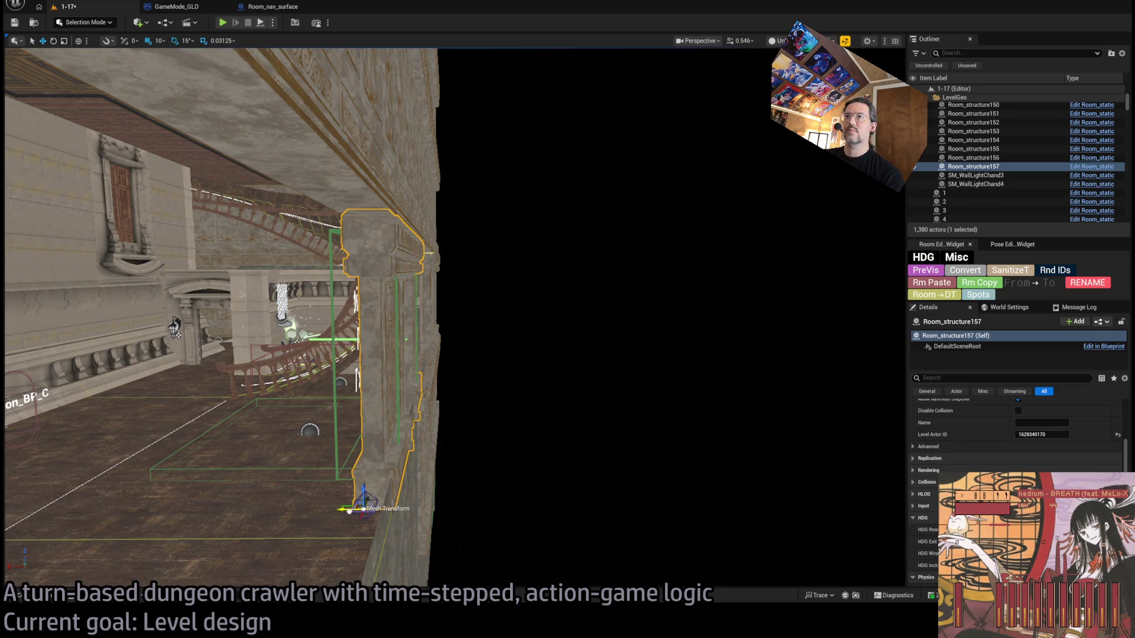
left_click_drag(621, 311, 620, 312)
left_click_drag(443, 551, 445, 531)
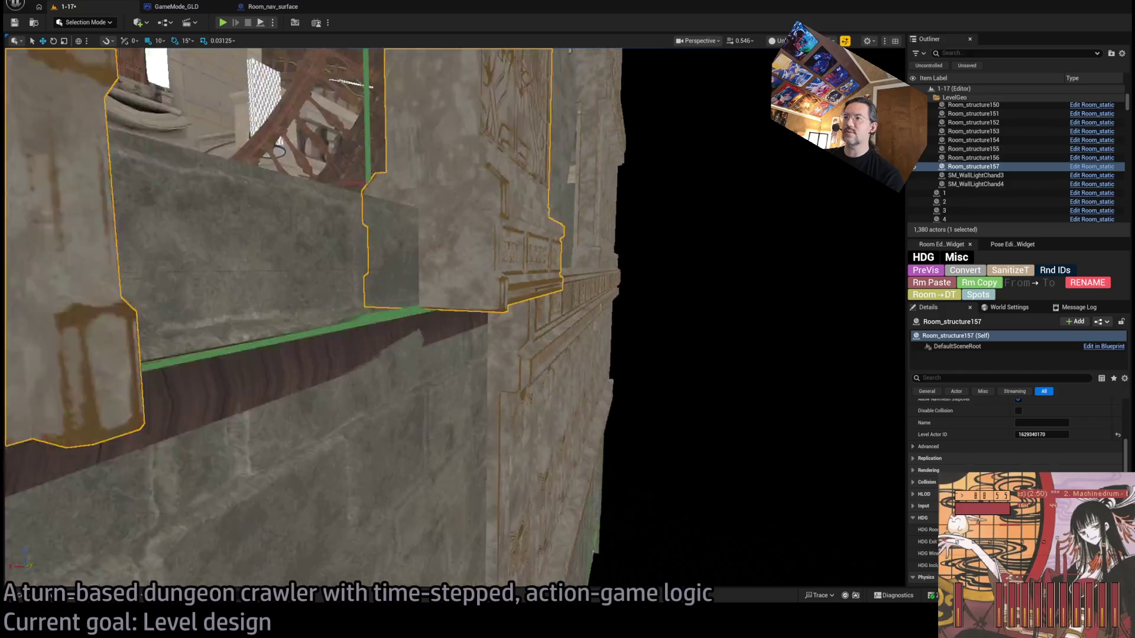
left_click_drag(444, 532, 317, 532)
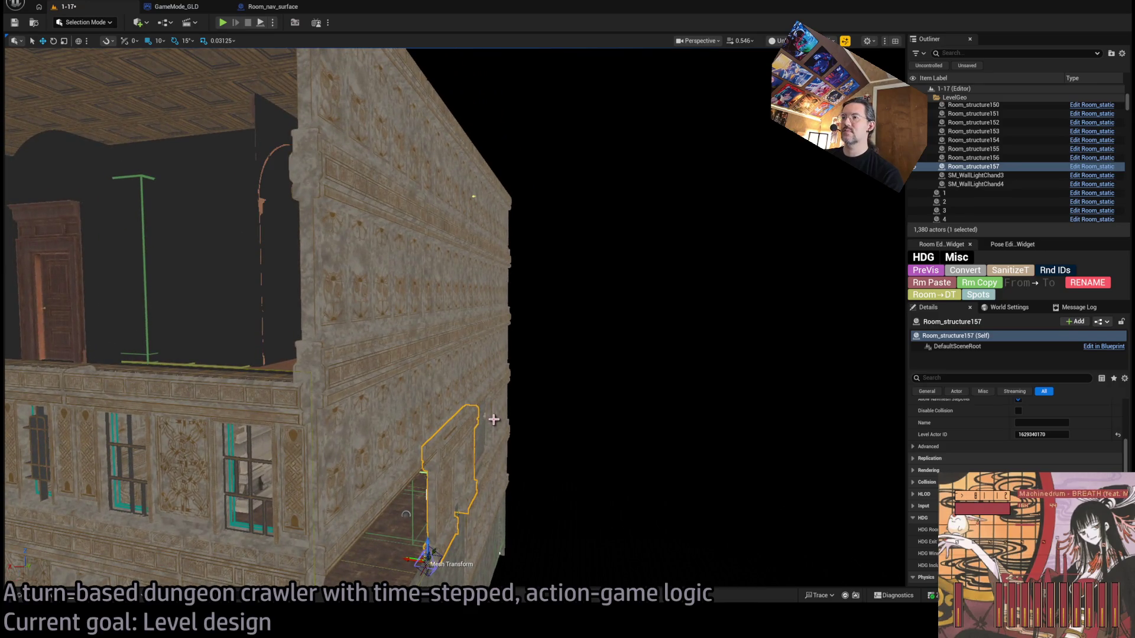
Step: Select the fifteen wall pieces around the Exit S1 wall, excluding the new door wall
left_click(494, 419, "ctrl")
scroll(515, 417, "up", 5)
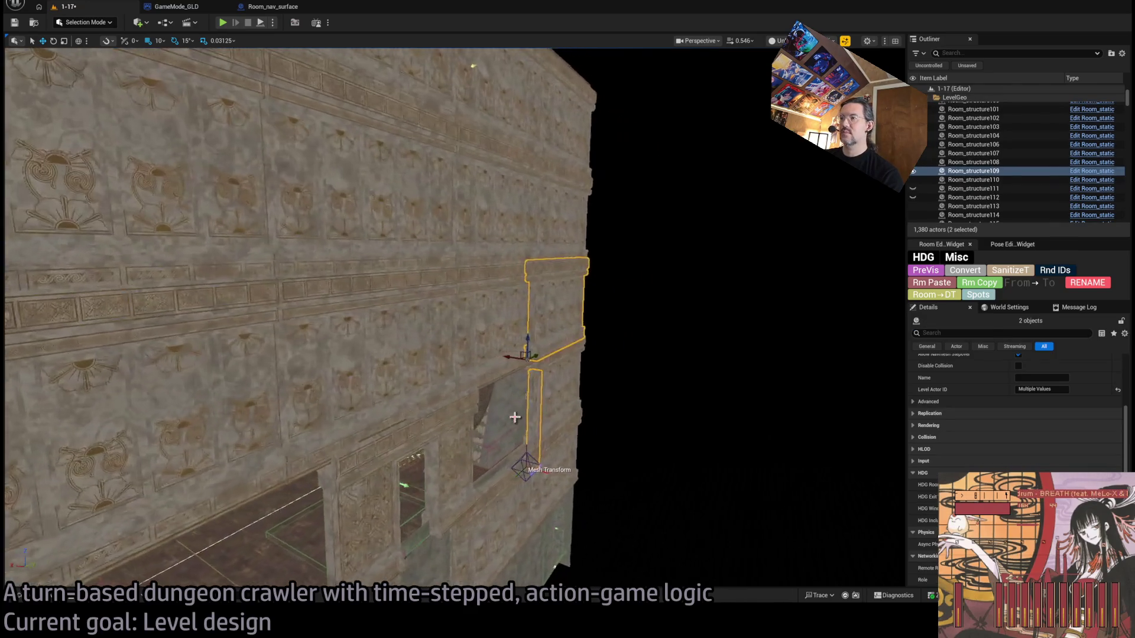
left_click(479, 322, "ctrl")
left_click(339, 370, "ctrl")
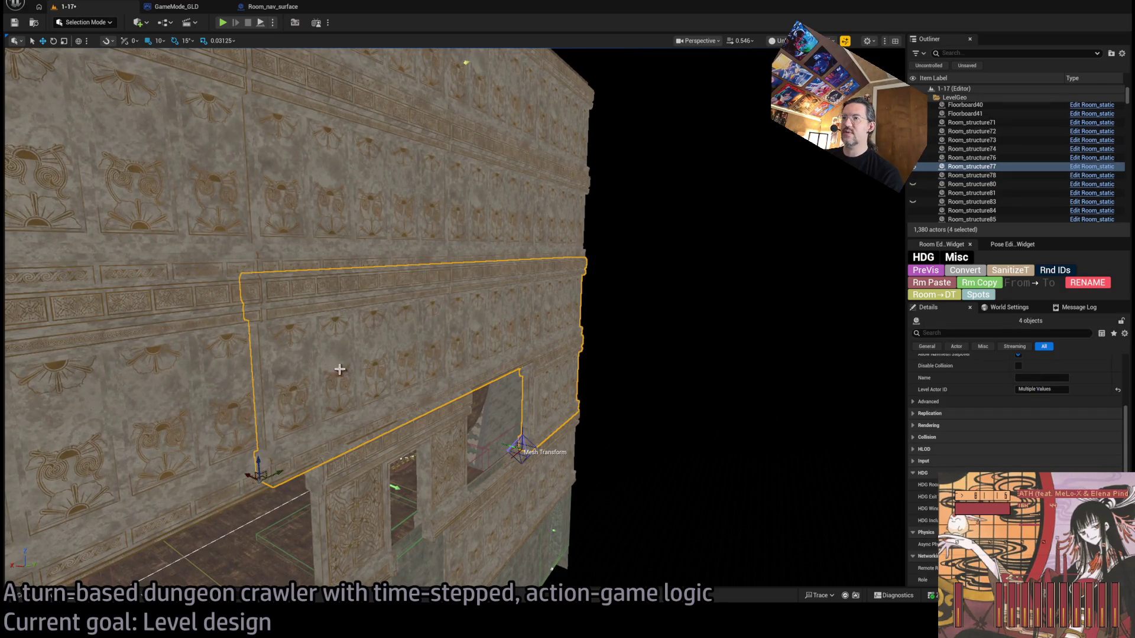
left_click(213, 284, "ctrl")
left_click(225, 177, "ctrl")
left_click(331, 207, "ctrl")
left_click(414, 248, "ctrl")
left_click(550, 130, "ctrl")
left_click(507, 140, "ctrl")
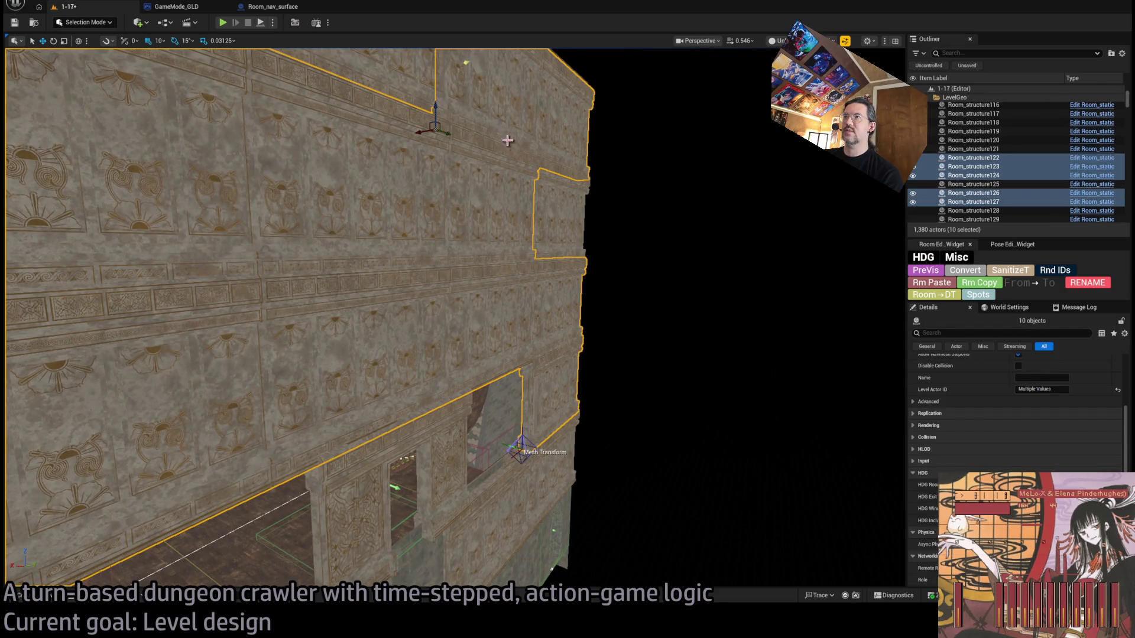
left_click_drag(507, 140, 413, 177)
left_click(355, 177, "ctrl")
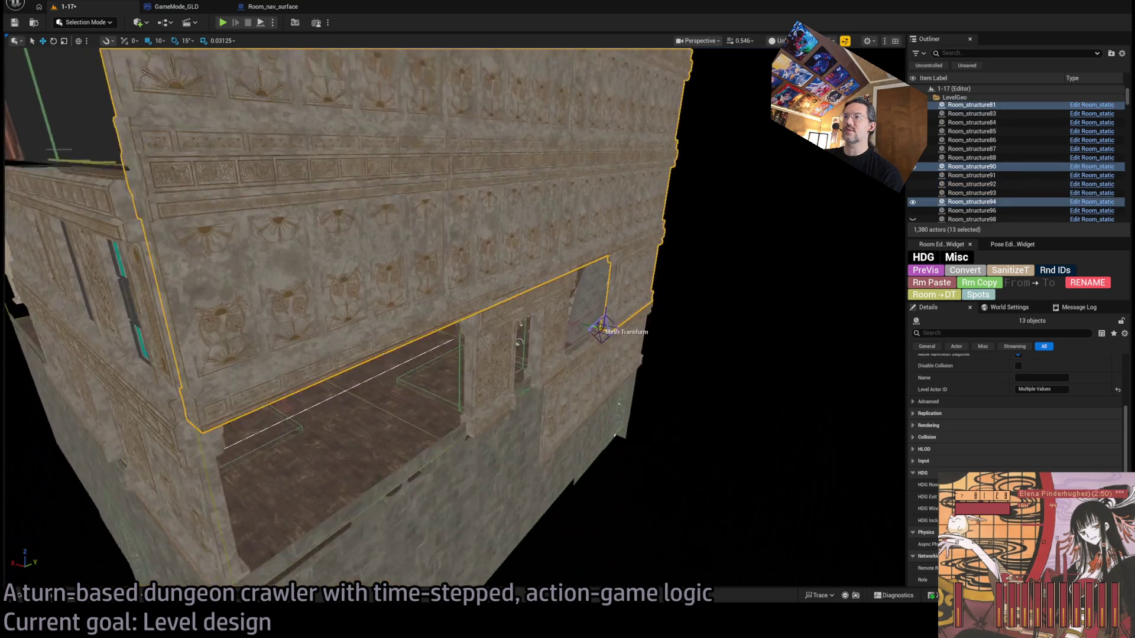
left_click_drag(635, 375, 636, 375)
left_click(635, 376, "ctrl")
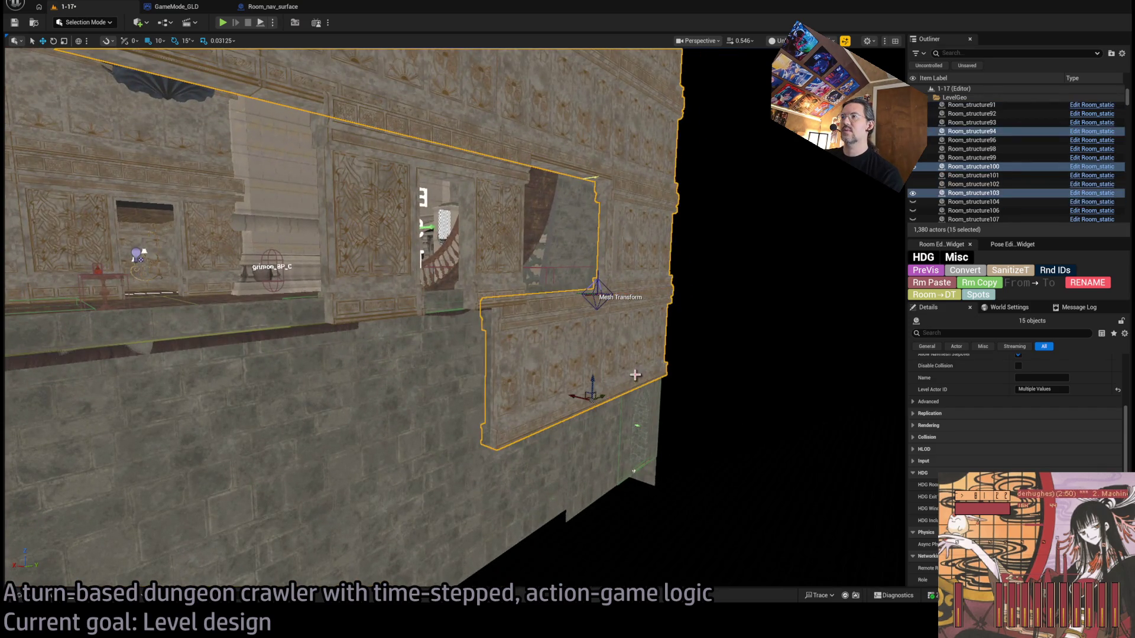
left_click(509, 271, "ctrl")
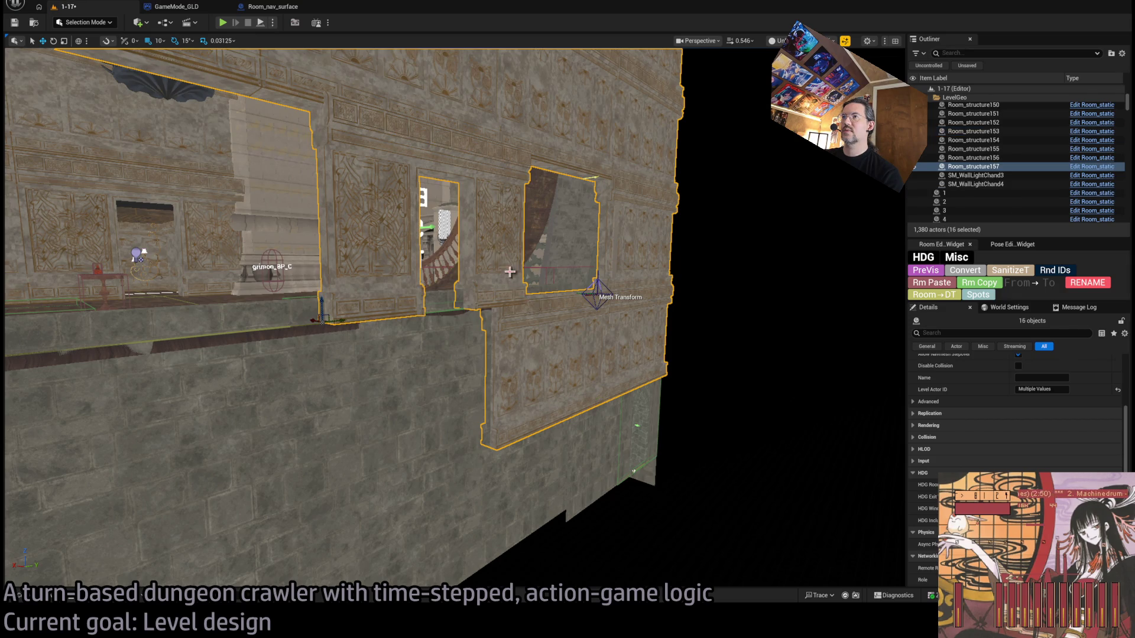
left_click(487, 246, "ctrl")
mouse_move(487, 246)
left_mouse_down()
mouse_move(524, 278)
mouse_move(504, 334)
mouse_move(434, 354)
left_mouse_up()
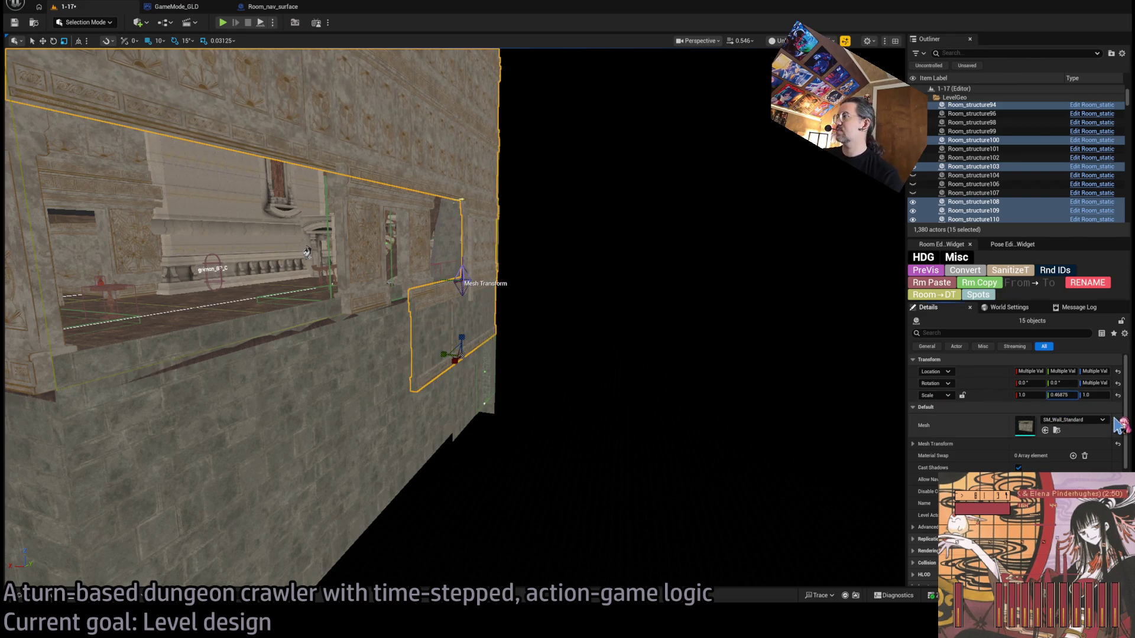
left_click_drag(413, 355, 423, 284)
left_click_drag(652, 285, 652, 284)
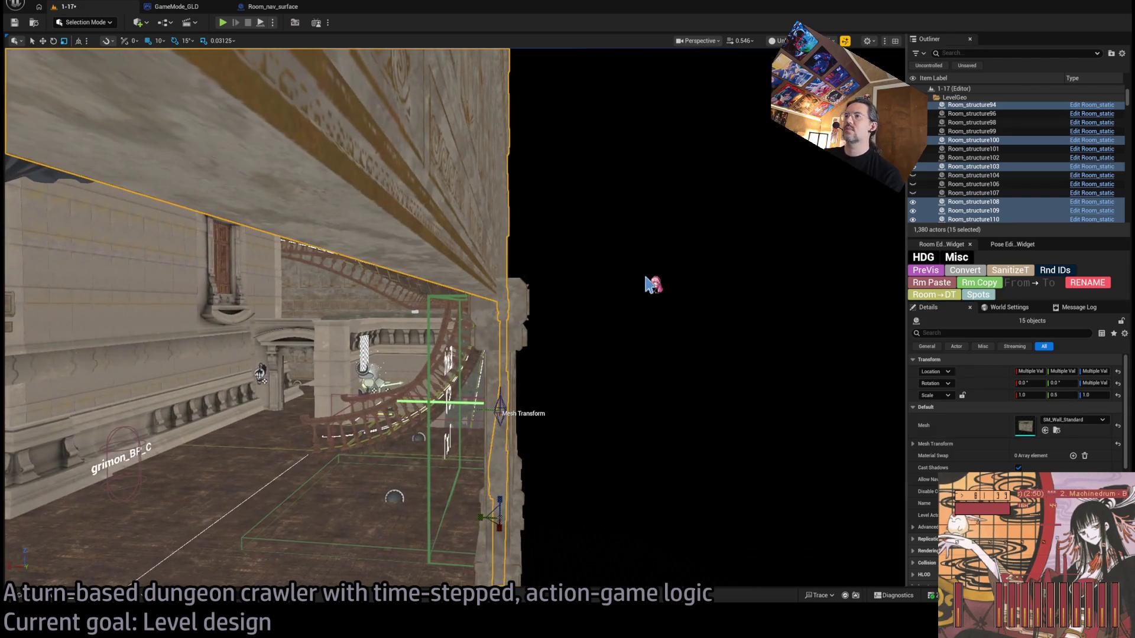
Step: Set the selected walls' Scale Y to 0.5 in Details
left_click(1063, 395)
type("1")
key("Return")
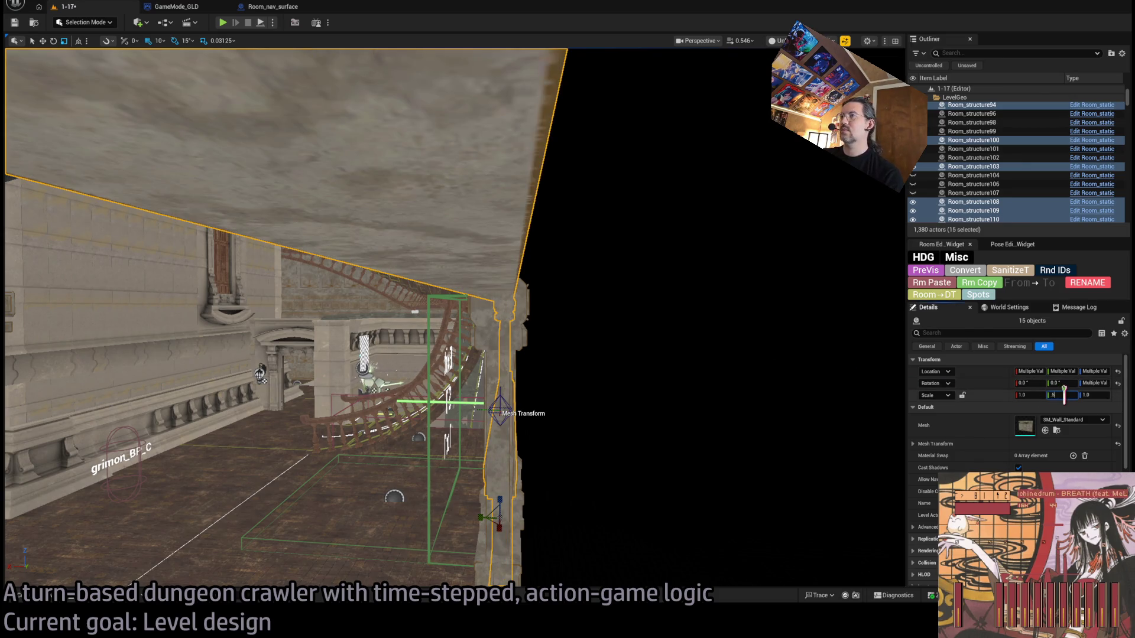
key("Return")
mouse_move(697, 345)
left_mouse_down()
mouse_move(686, 331)
mouse_move(701, 325)
mouse_move(686, 331)
mouse_move(689, 347)
left_mouse_up()
Step: Select the Exit door wall Room_structure157 and set its Scale Y to 0.5
left_click(502, 396)
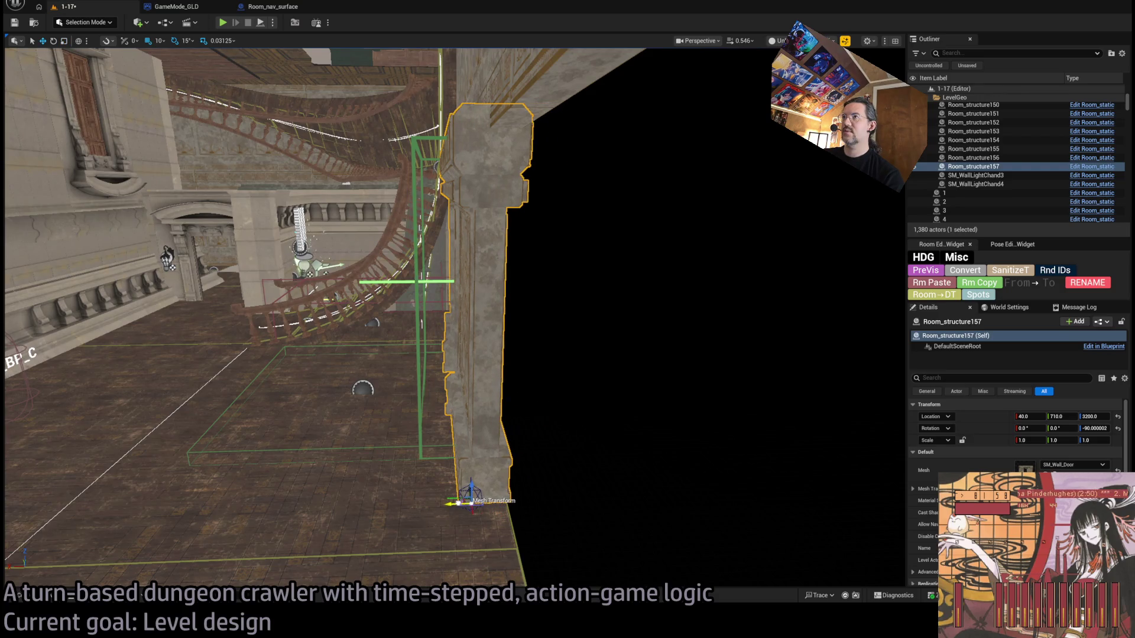
mouse_move(502, 396)
left_mouse_down()
mouse_move(514, 384)
mouse_move(503, 396)
left_mouse_up()
left_click_drag(478, 452, 507, 413)
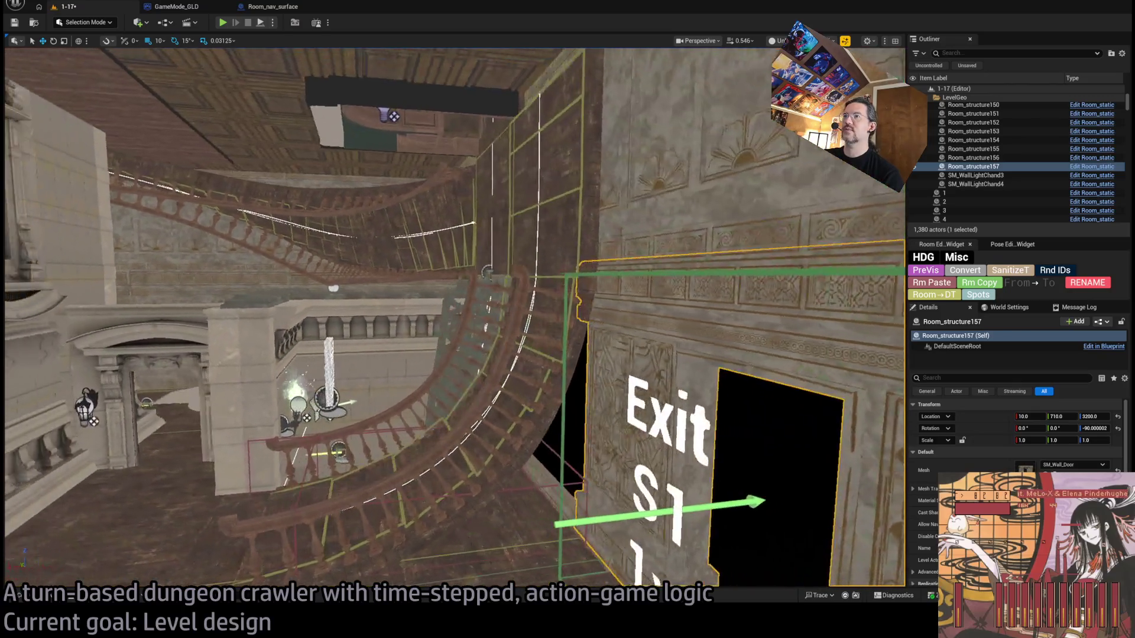
mouse_move(507, 414)
left_mouse_down()
mouse_move(520, 395)
mouse_move(613, 350)
left_mouse_up()
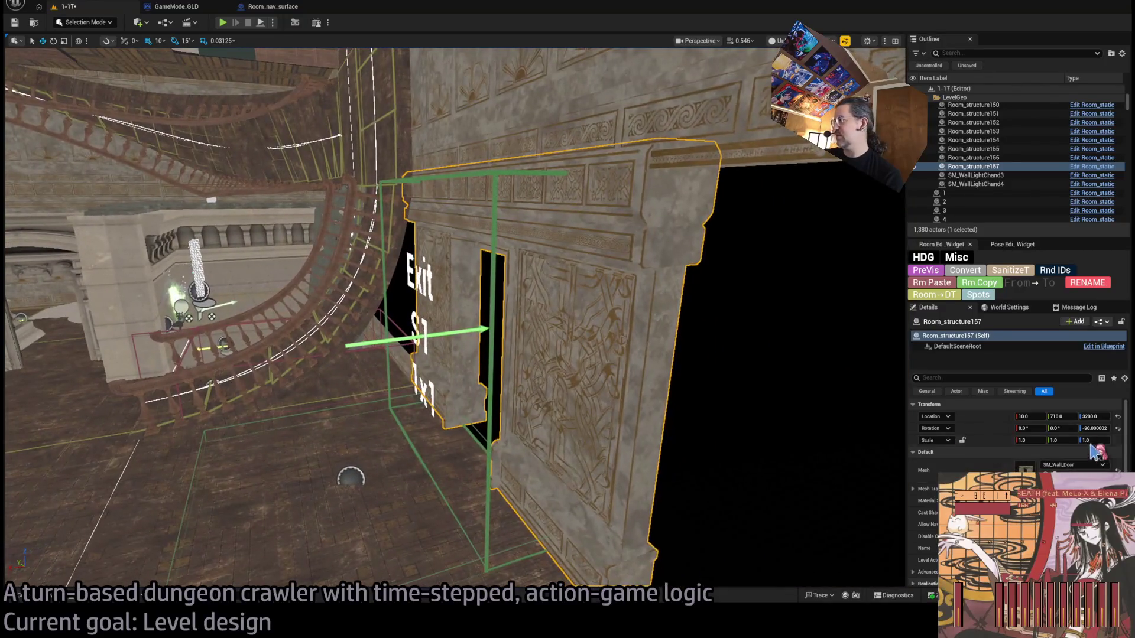
left_click(1038, 443)
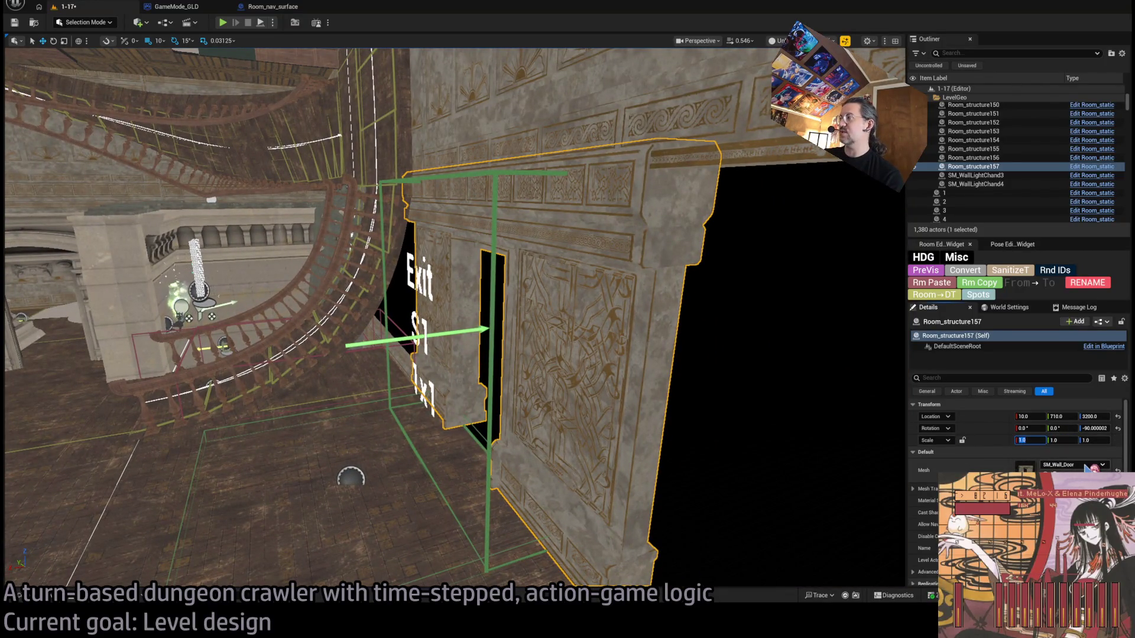
key("Tab")
type("0.5")
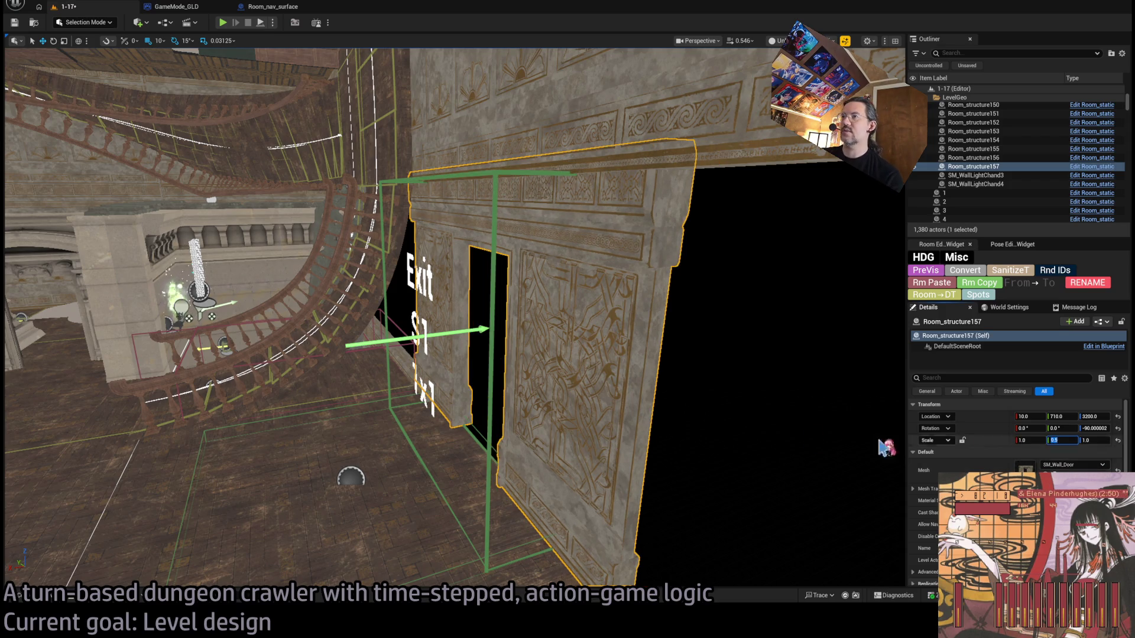
key("Return")
Step: Set grid snap to 5 and nudge the door wall to Location X 15
left_click_drag(455, 296, 455, 490)
mouse_move(406, 385)
left_mouse_down()
mouse_move(407, 396)
mouse_move(407, 384)
left_mouse_up()
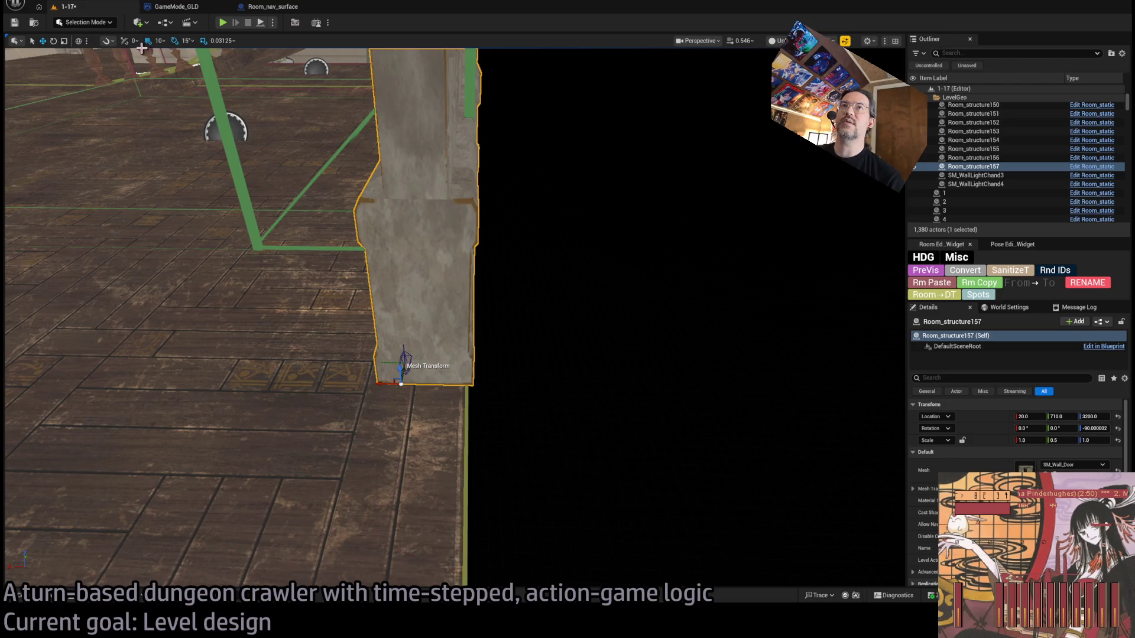
key("bracketleft")
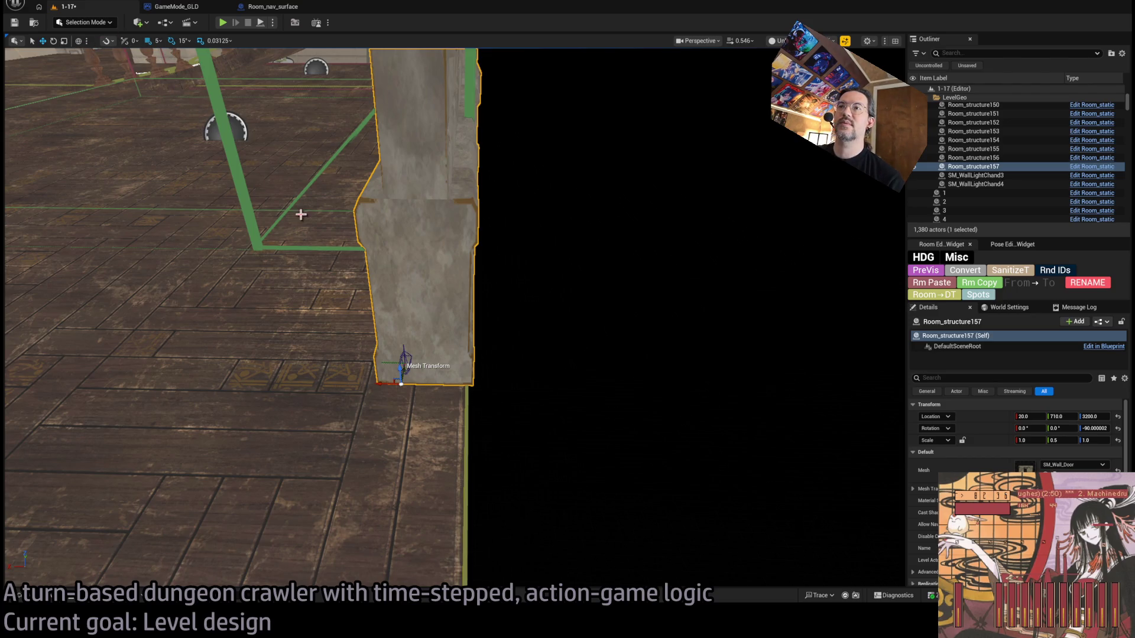
left_click_drag(381, 385, 391, 384)
key("f")
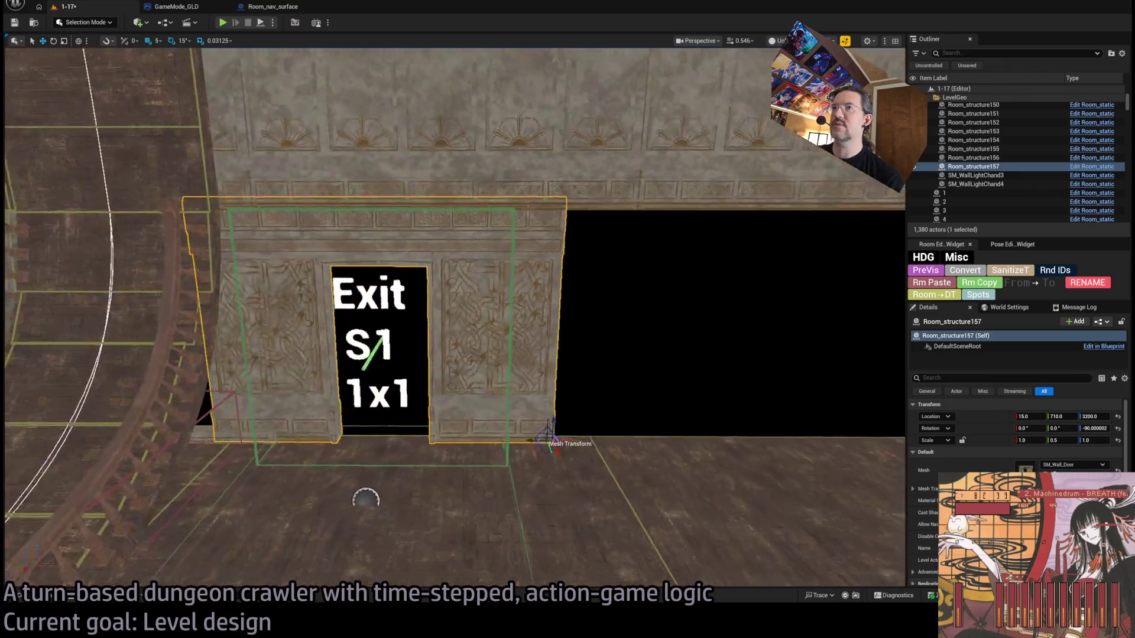
mouse_move(449, 284)
left_mouse_down()
mouse_move(457, 418)
mouse_move(461, 278)
left_mouse_up()
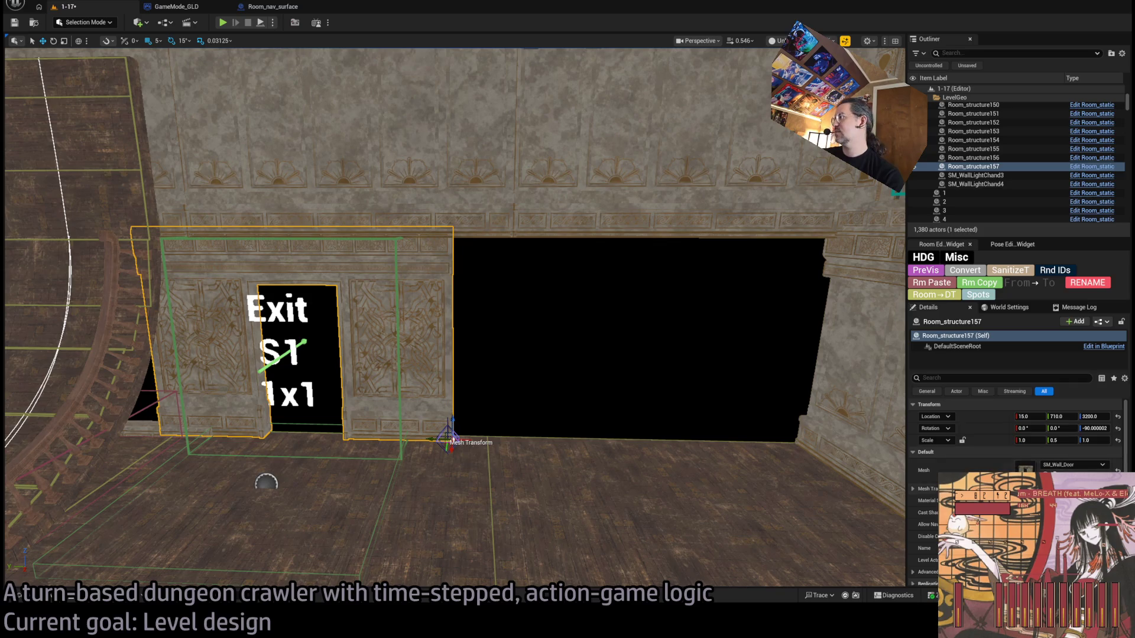
Step: Undo the misplaced copy, set grid snap to 100, and Alt-drag a copy of the door wall to the right
scroll(1016, 437, "down", 5)
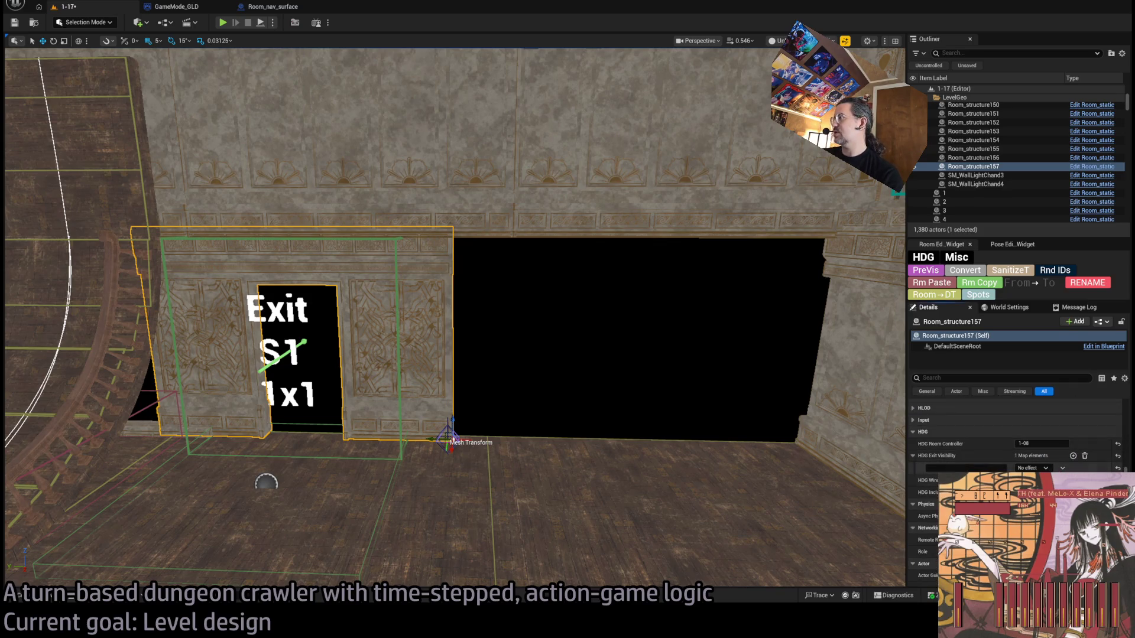
type("S1")
key("Return")
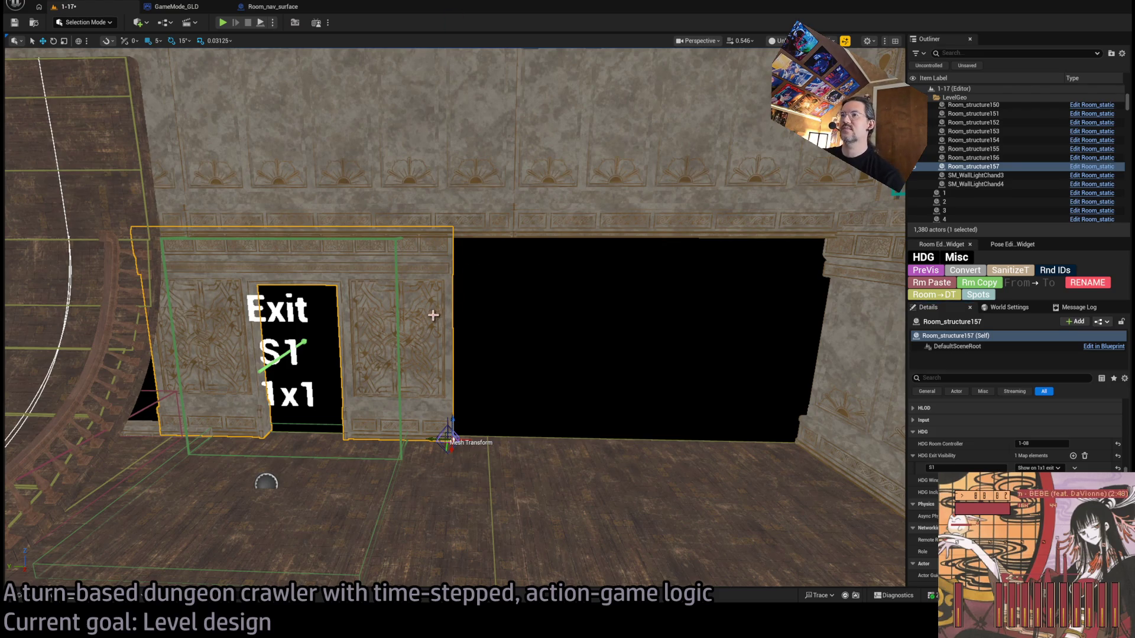
left_click_drag(434, 438, 791, 430)
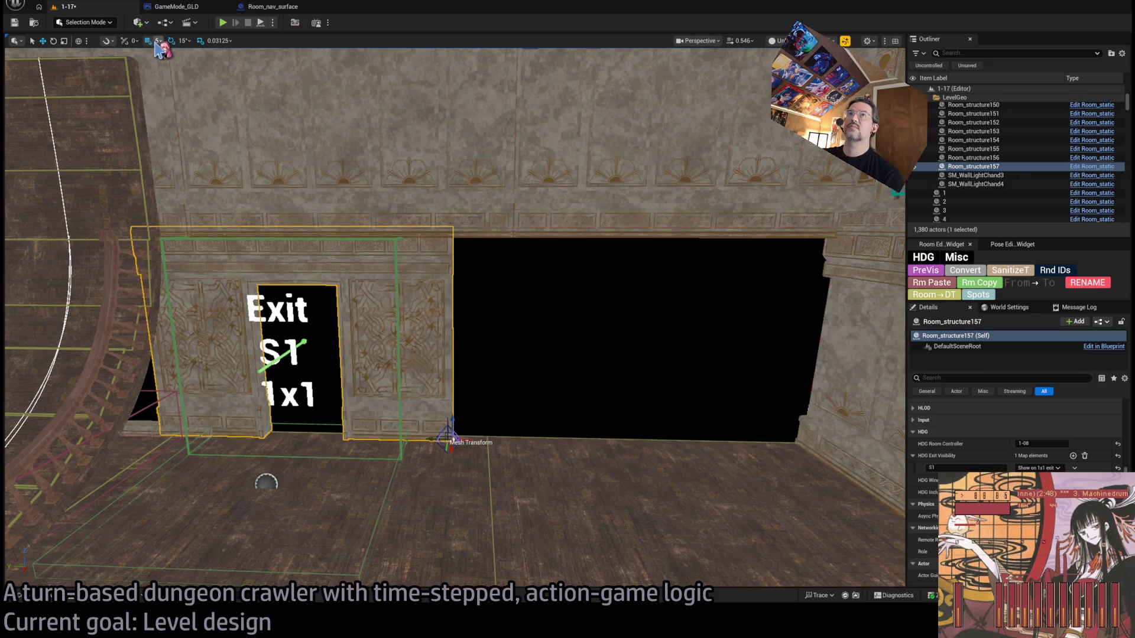
key("ctrl+z")
key("bracketright")
key("bracketright")
key("bracketright")
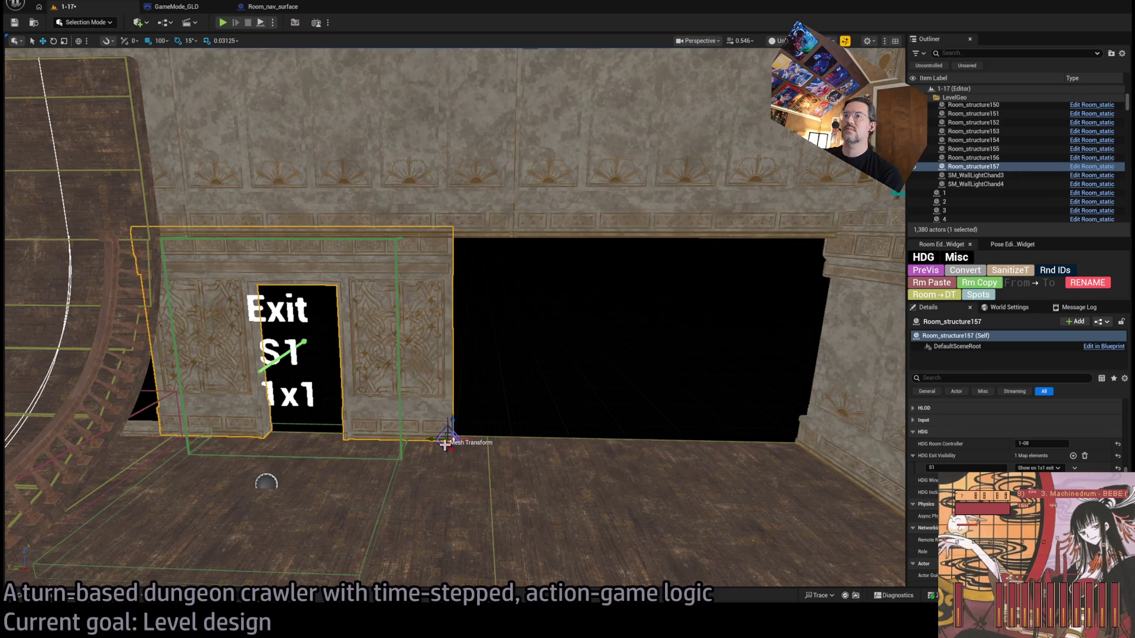
left_click_drag(448, 440, 788, 432)
left_click(864, 377)
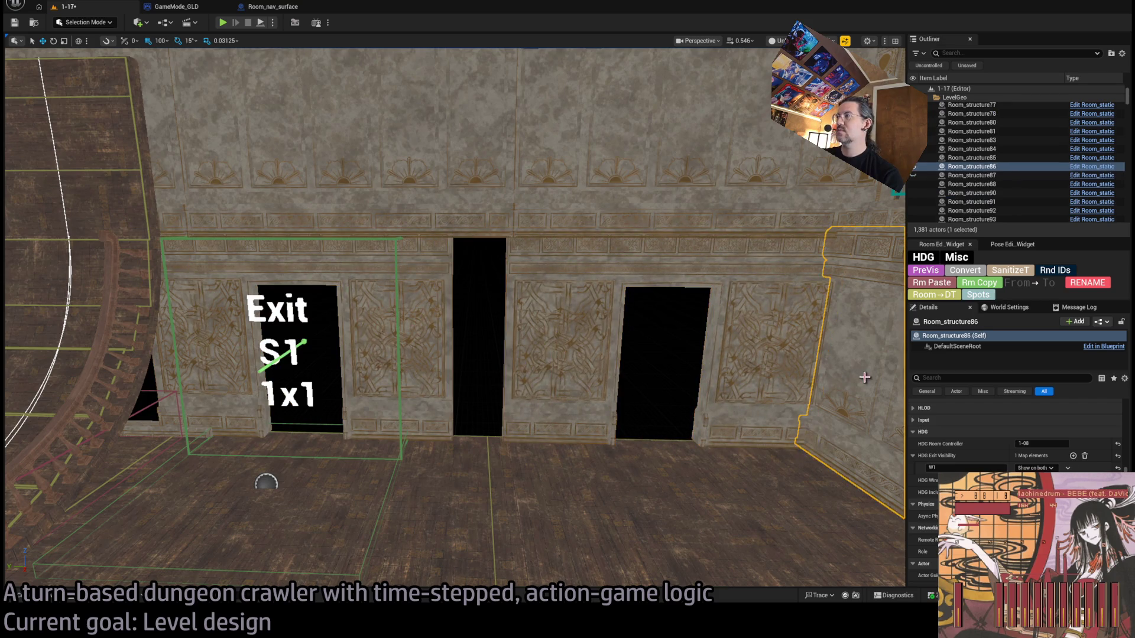
Step: Swap Room_structure158's mesh from SM_Wall_Door to SM_Wall_Standard and widen it to close the gap
scroll(1005, 438, "up", 5)
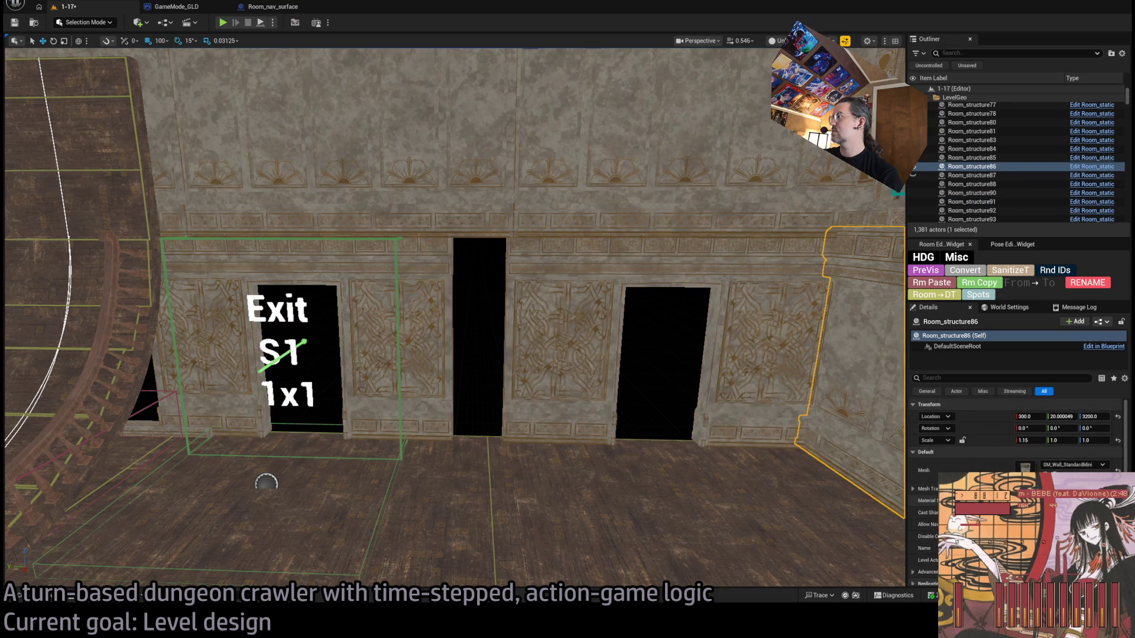
left_click(434, 347)
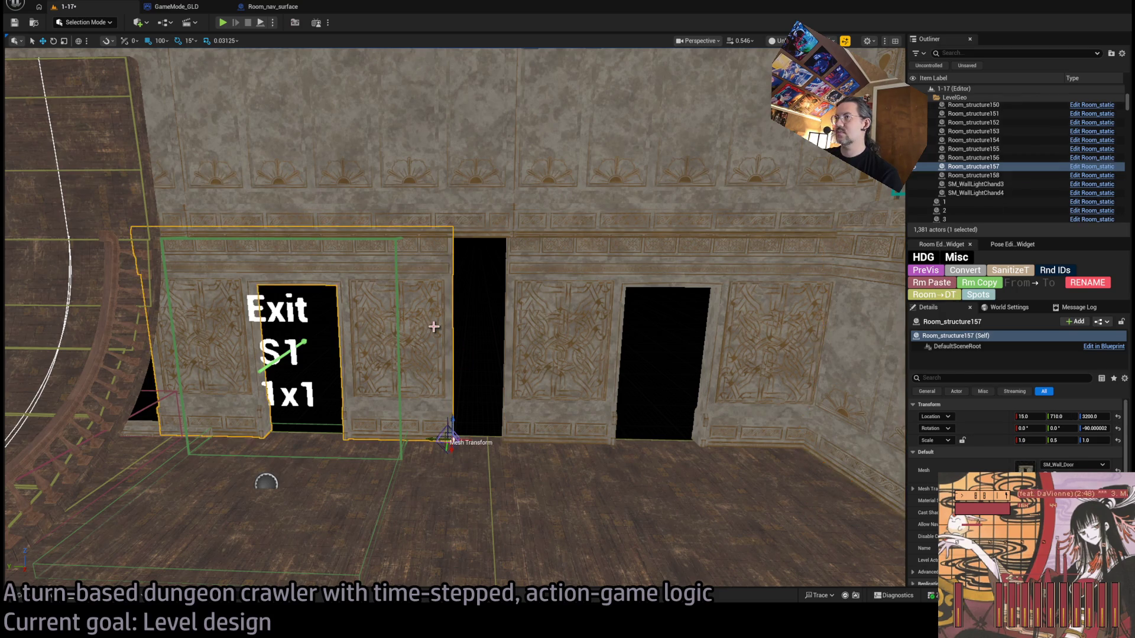
key("ctrl+z")
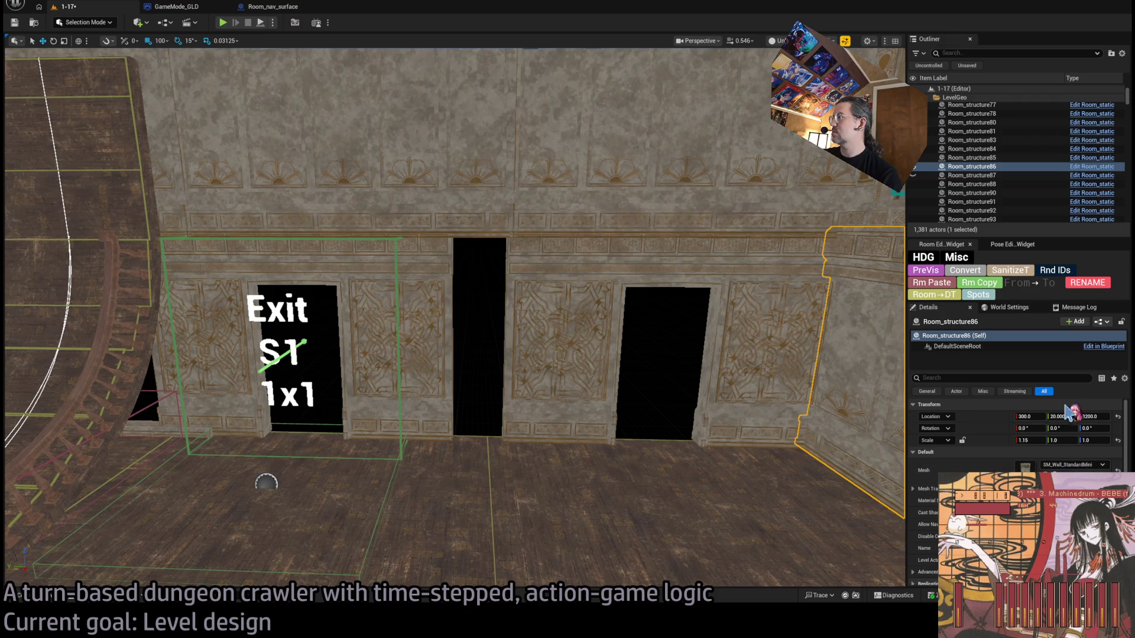
key("ctrl+z")
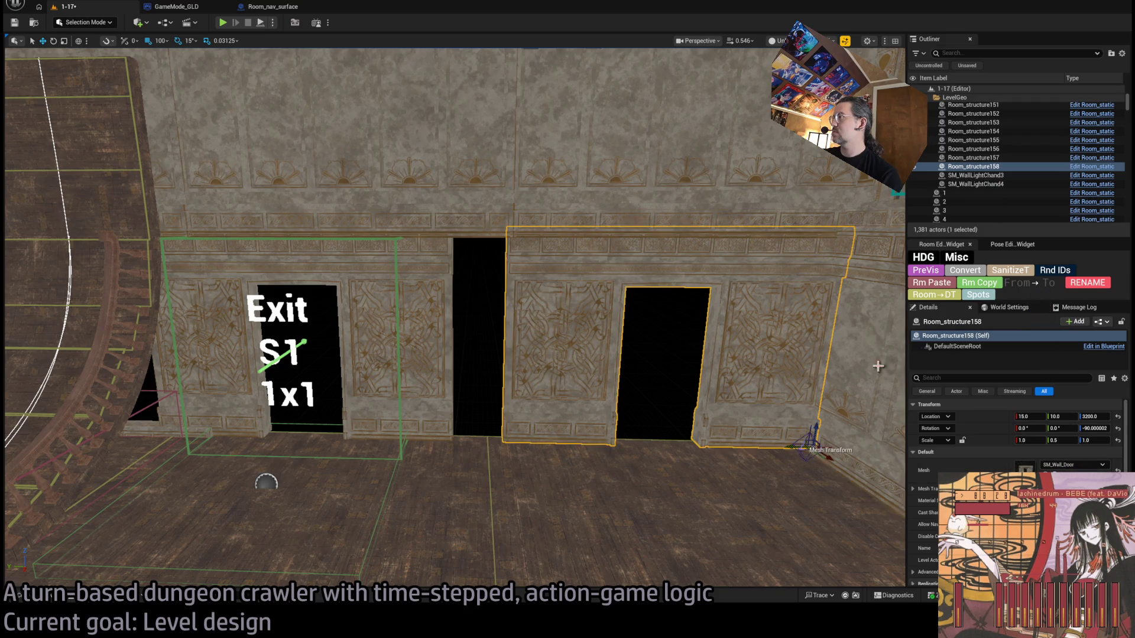
key("ctrl+z")
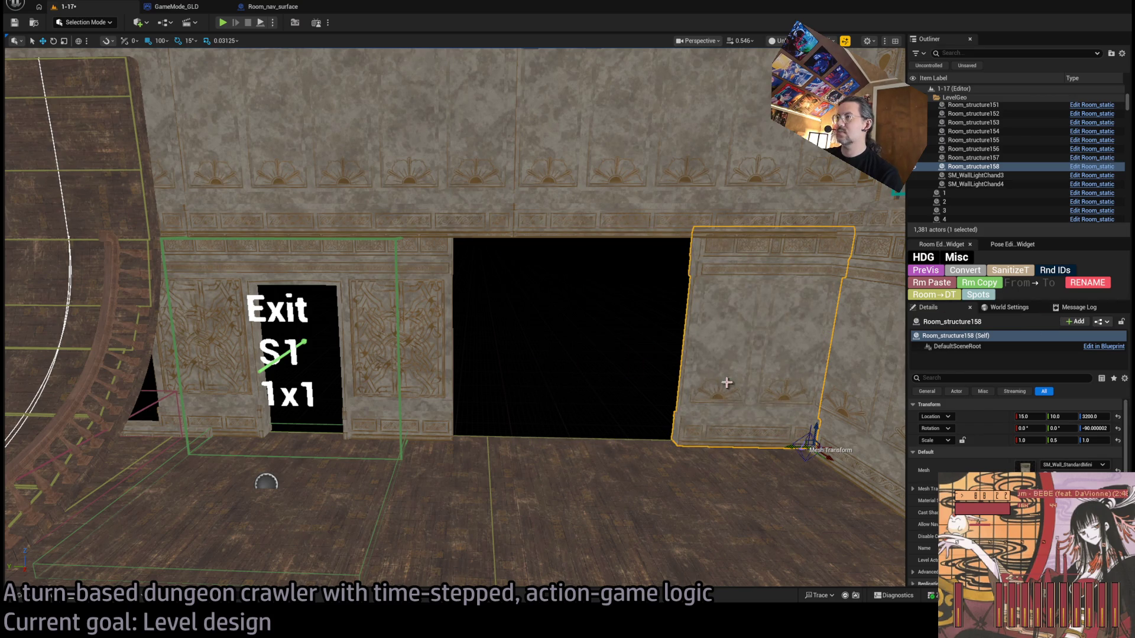
mouse_move(814, 426)
left_mouse_down()
mouse_move(354, 408)
mouse_move(266, 325)
mouse_move(296, 296)
left_mouse_up()
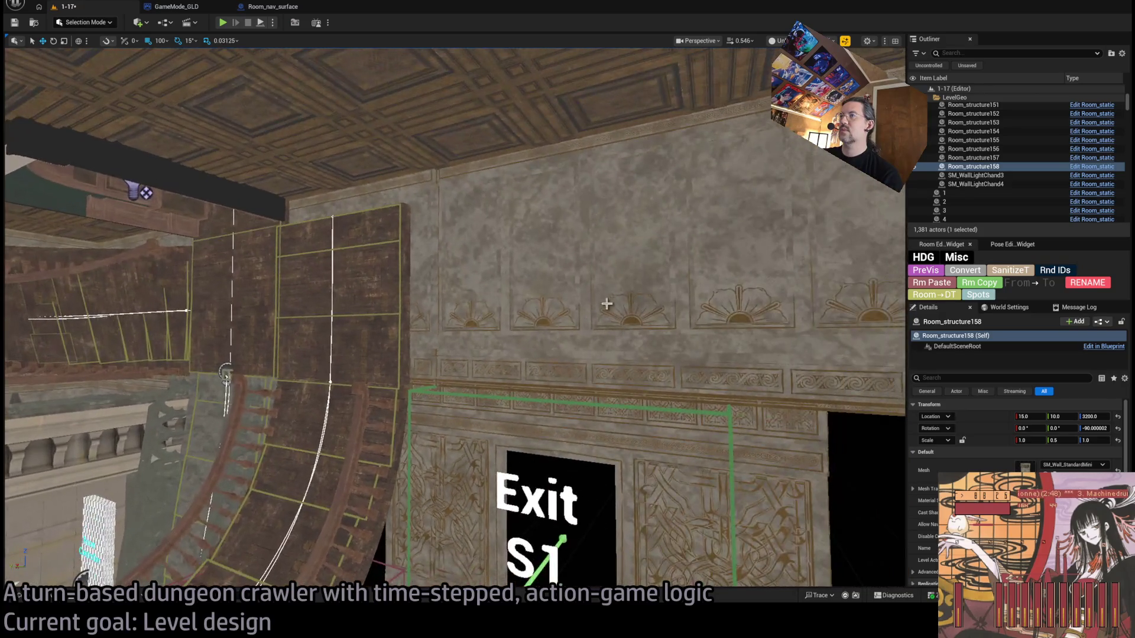
left_click(355, 266)
left_click_drag(354, 266, 266, 266)
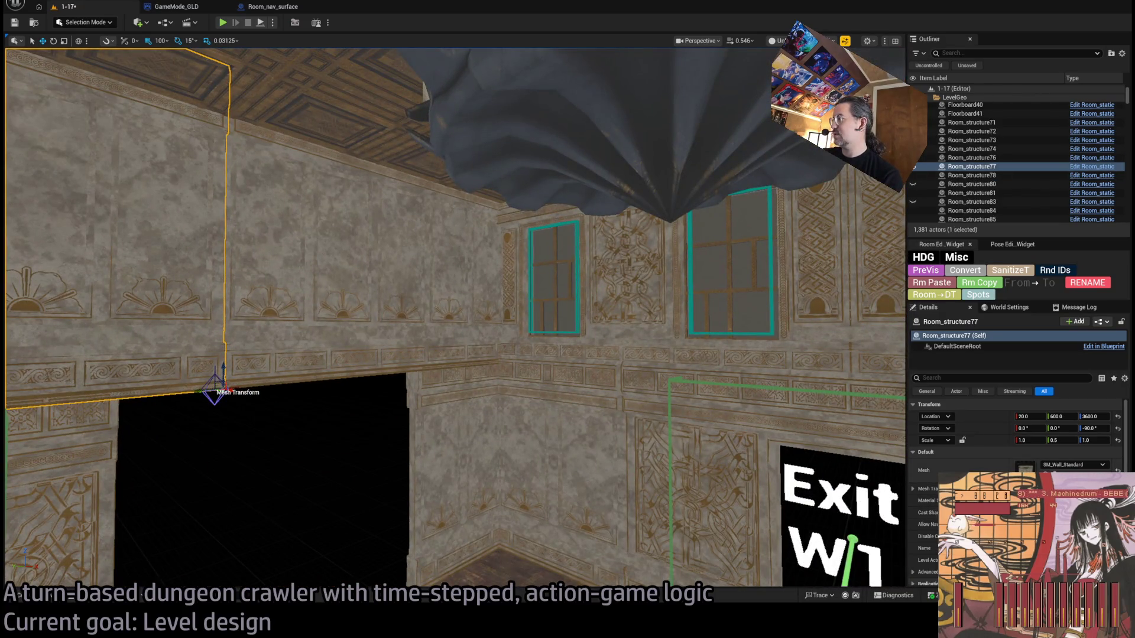
key("ctrl+space")
left_click(665, 364)
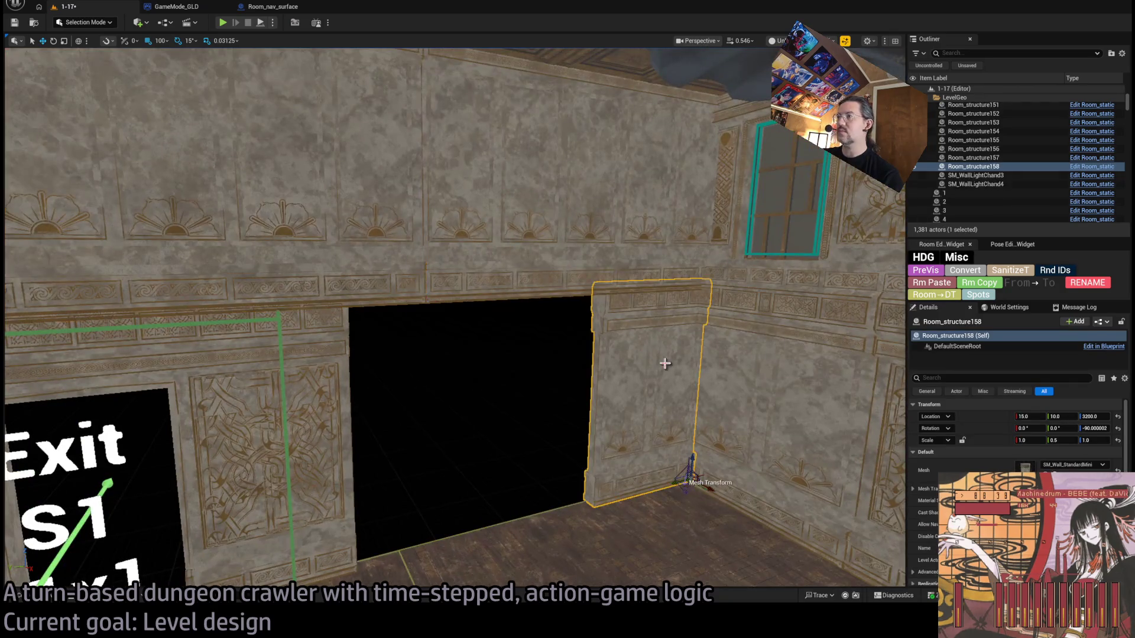
key("f")
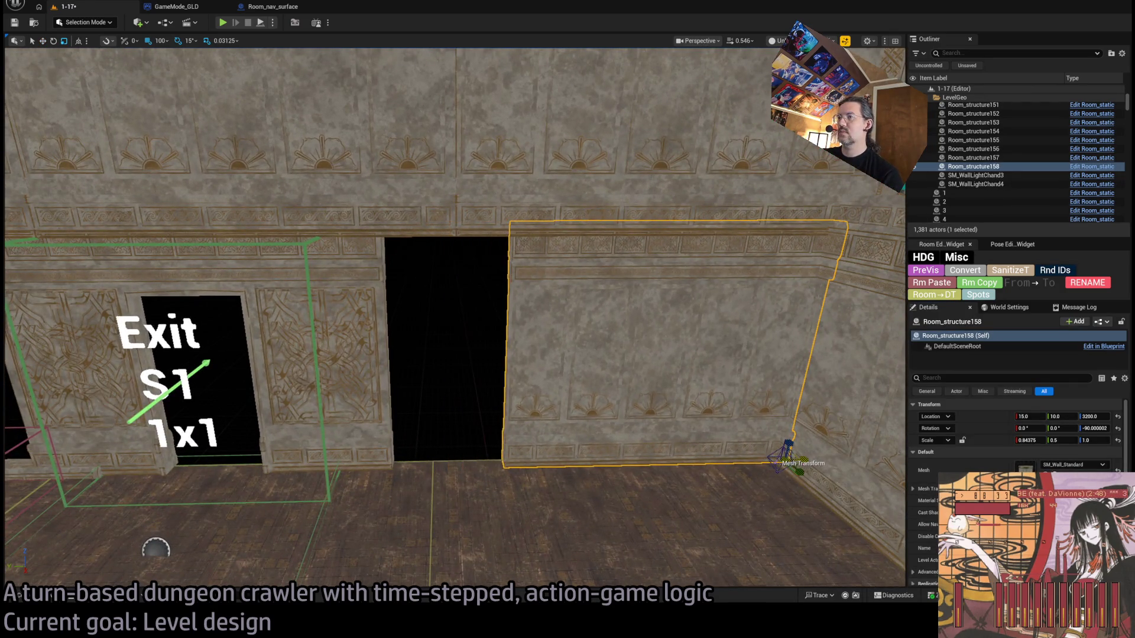
left_click_drag(774, 458, 769, 461)
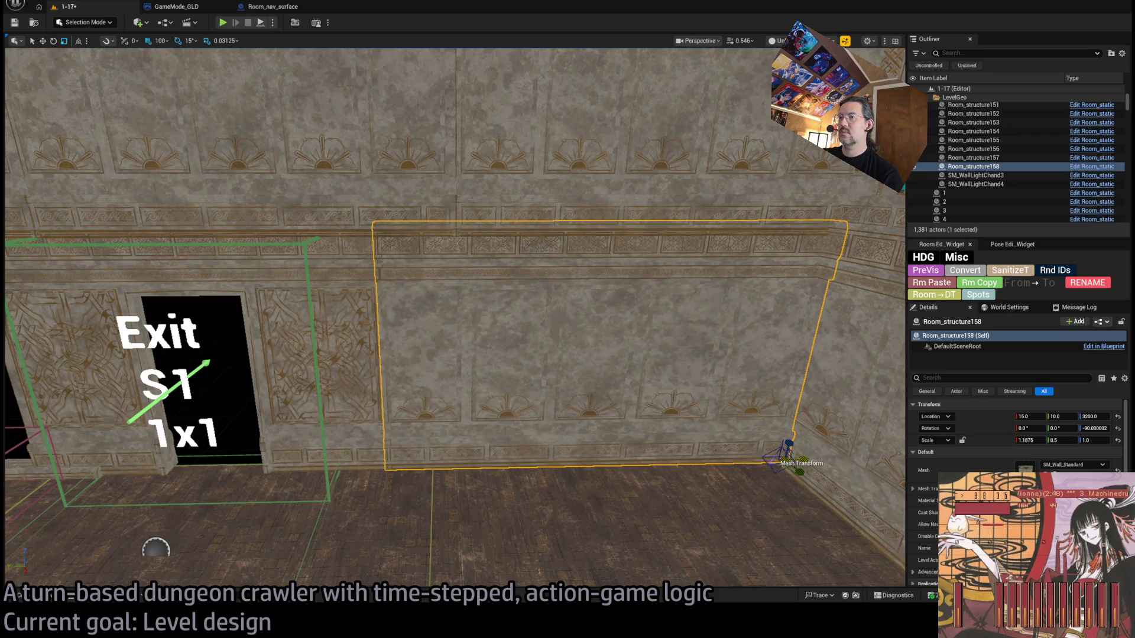
Step: Try the wall's X scale at 1.185, then at 1.175
scroll(455, 316, "up", 5)
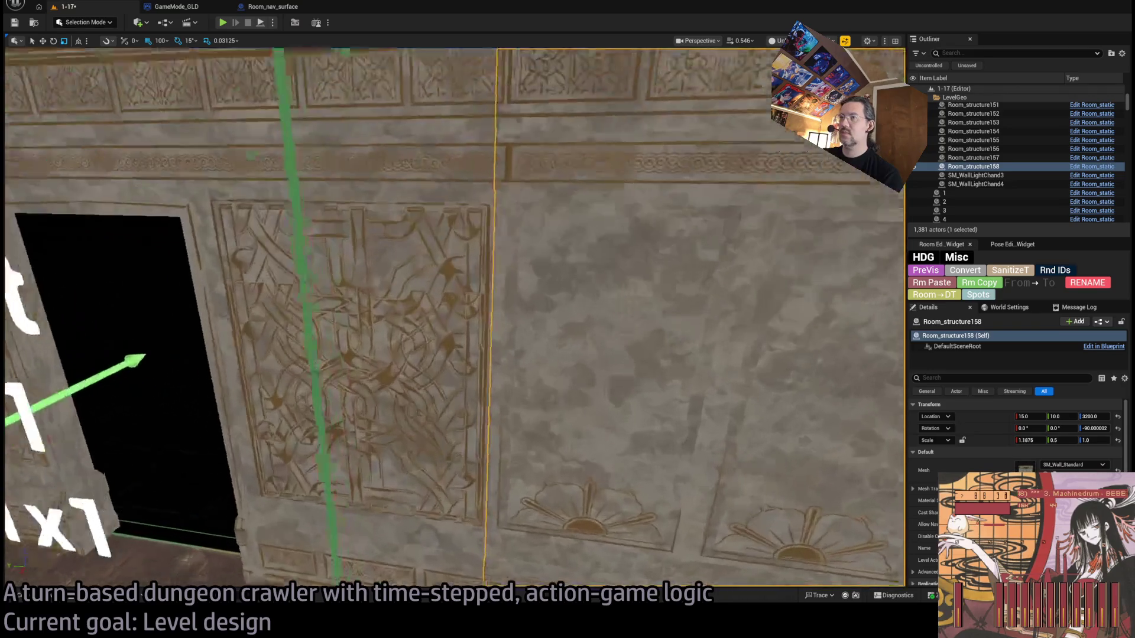
scroll(534, 412, "up", 2)
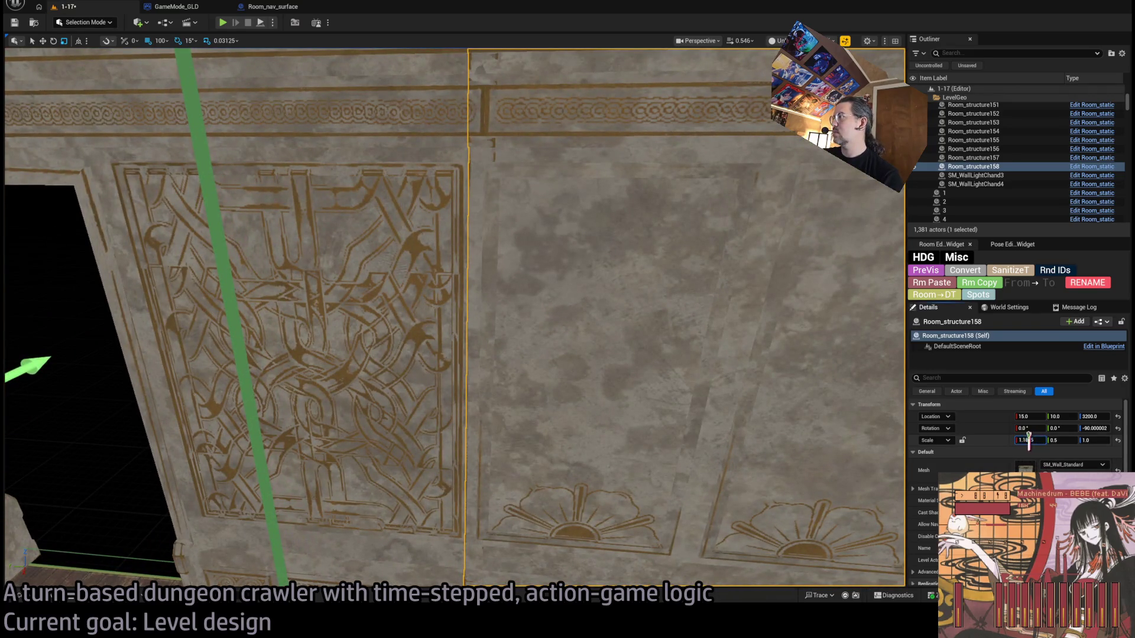
key("Return")
scroll(665, 422, "down", 3)
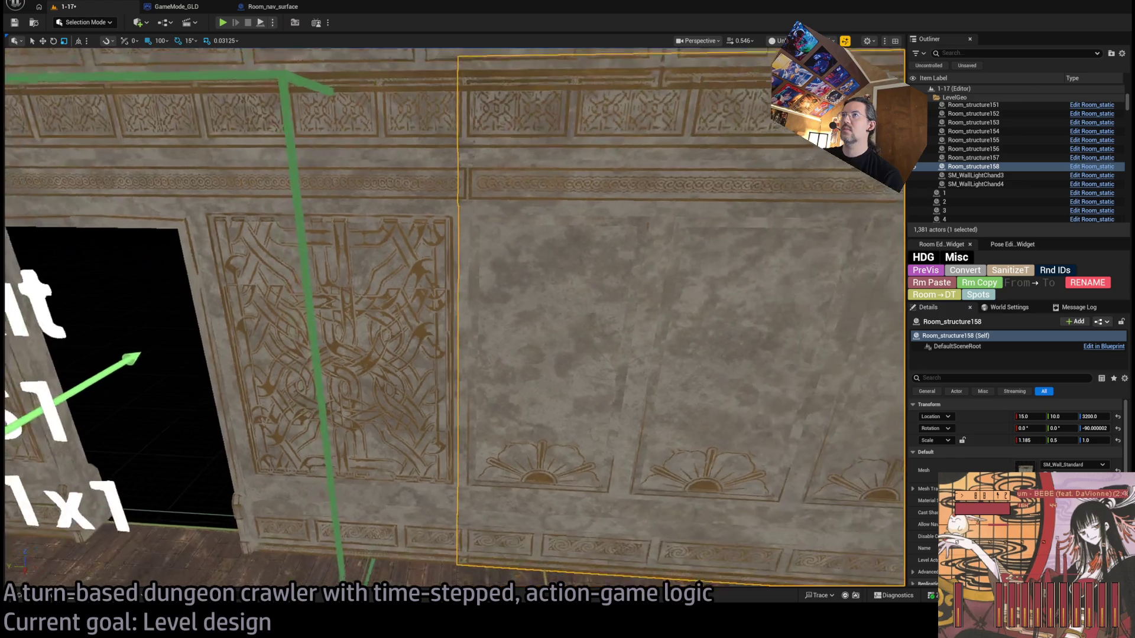
scroll(665, 422, "up", 3)
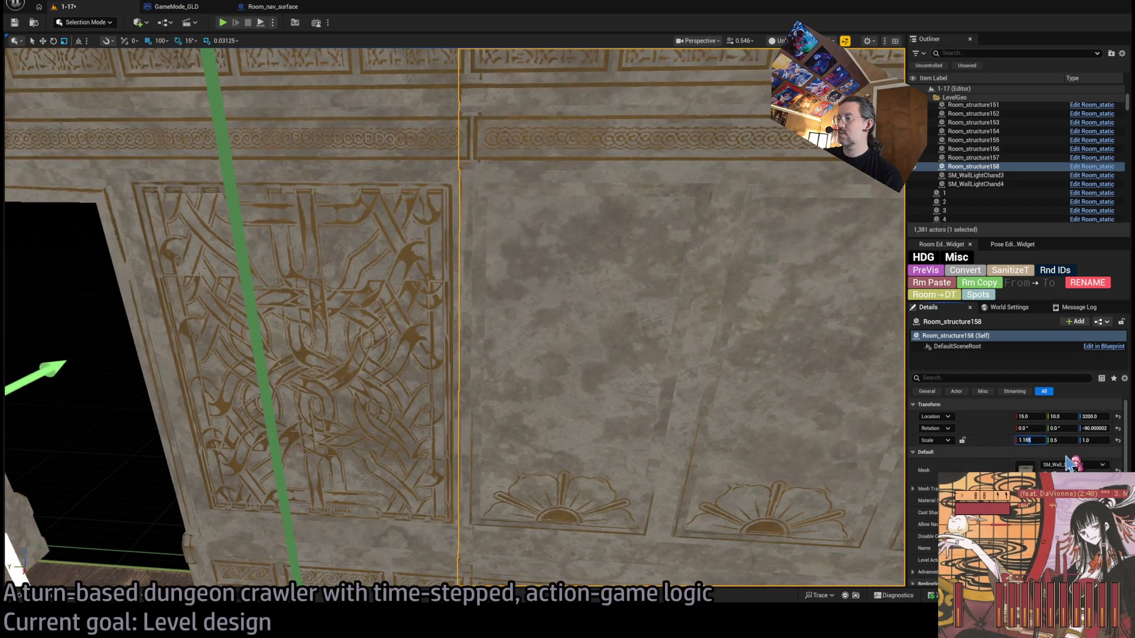
scroll(454, 317, "down", 2)
scroll(454, 318, "up", 2)
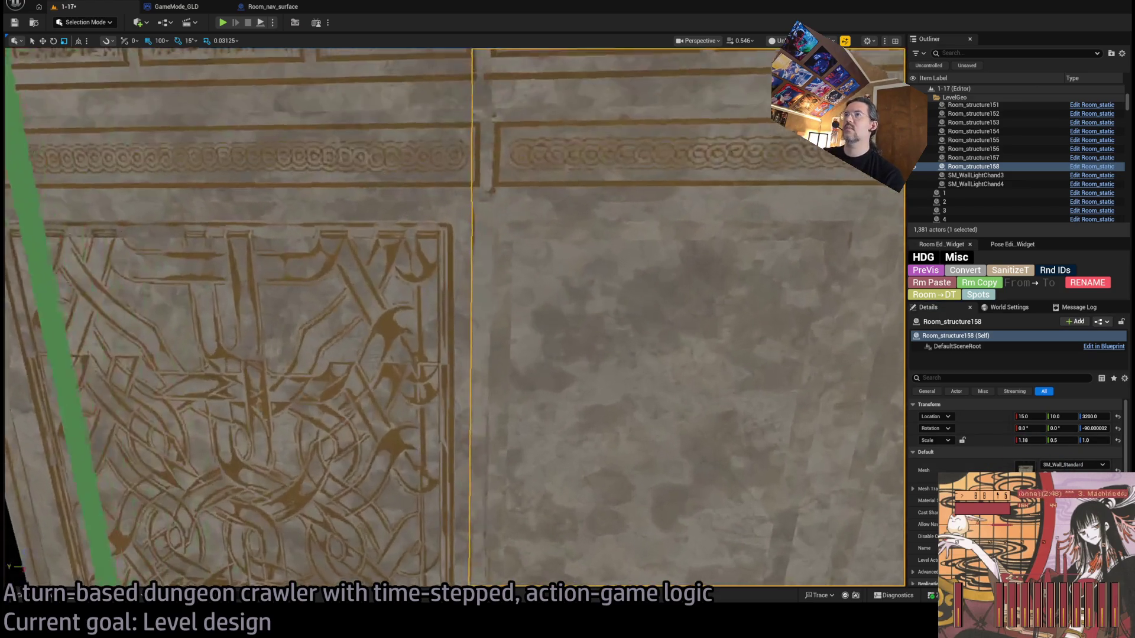
left_click(1027, 440)
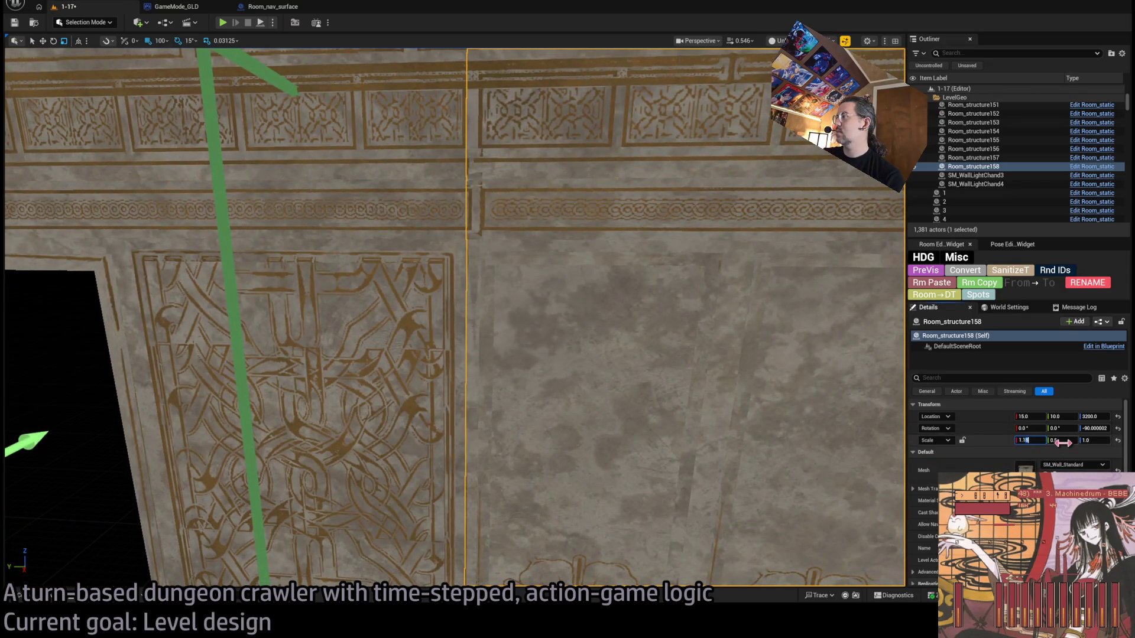
type("1.175")
key("Return")
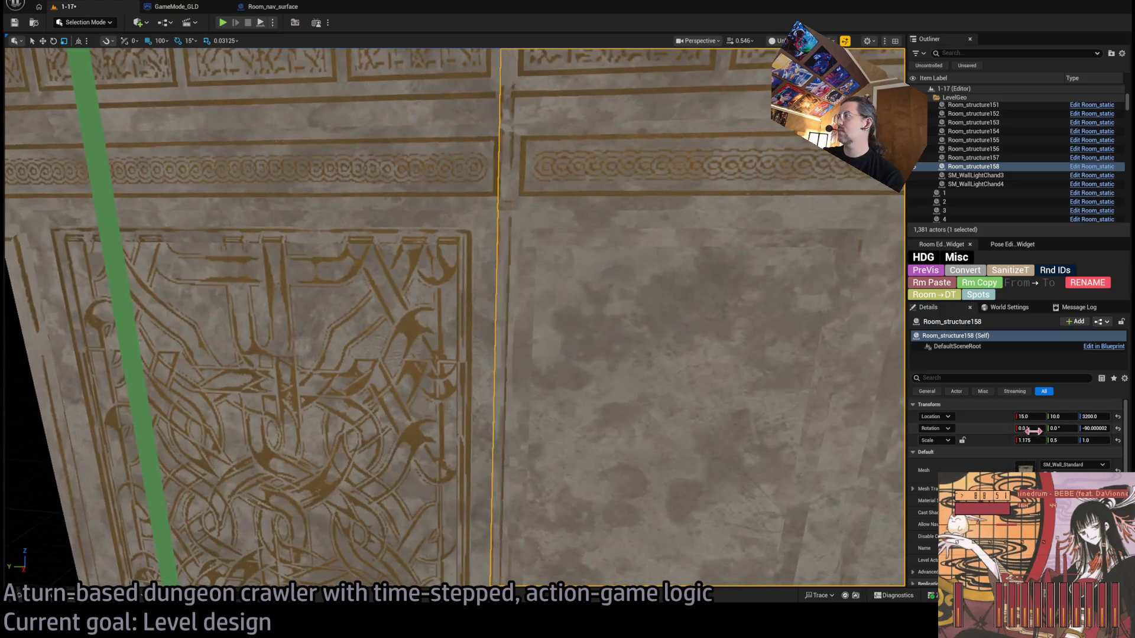
Step: Settle the wall's X scale at 1.166666 after trying 1.17 and 1.165
left_click(1028, 441)
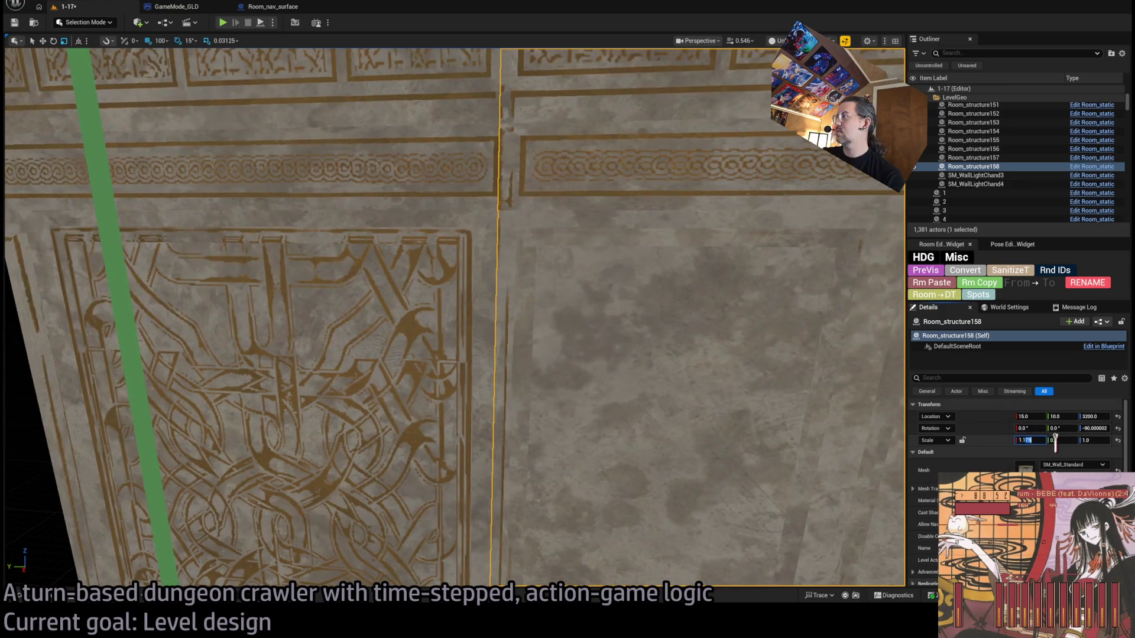
key("BackSpace")
key("Return")
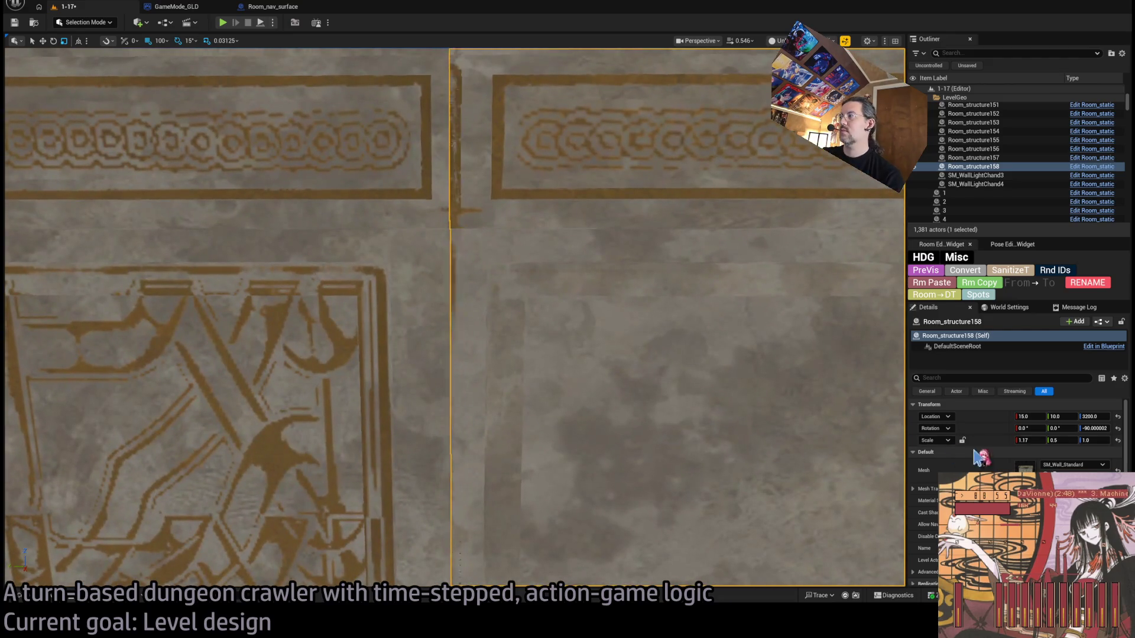
left_click(1028, 440)
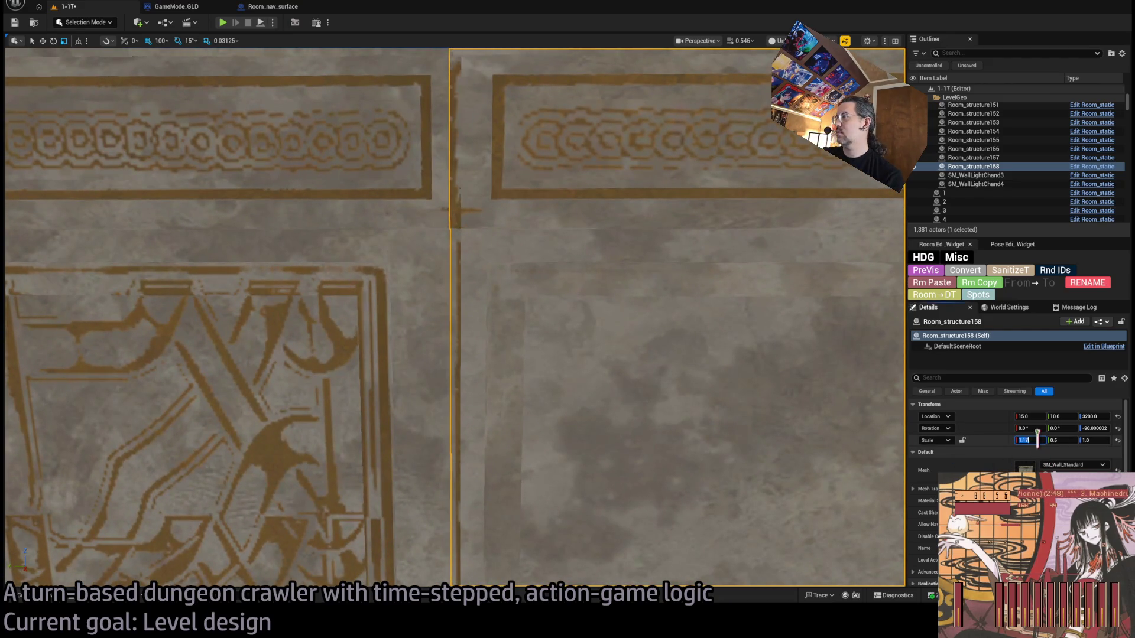
type("5")
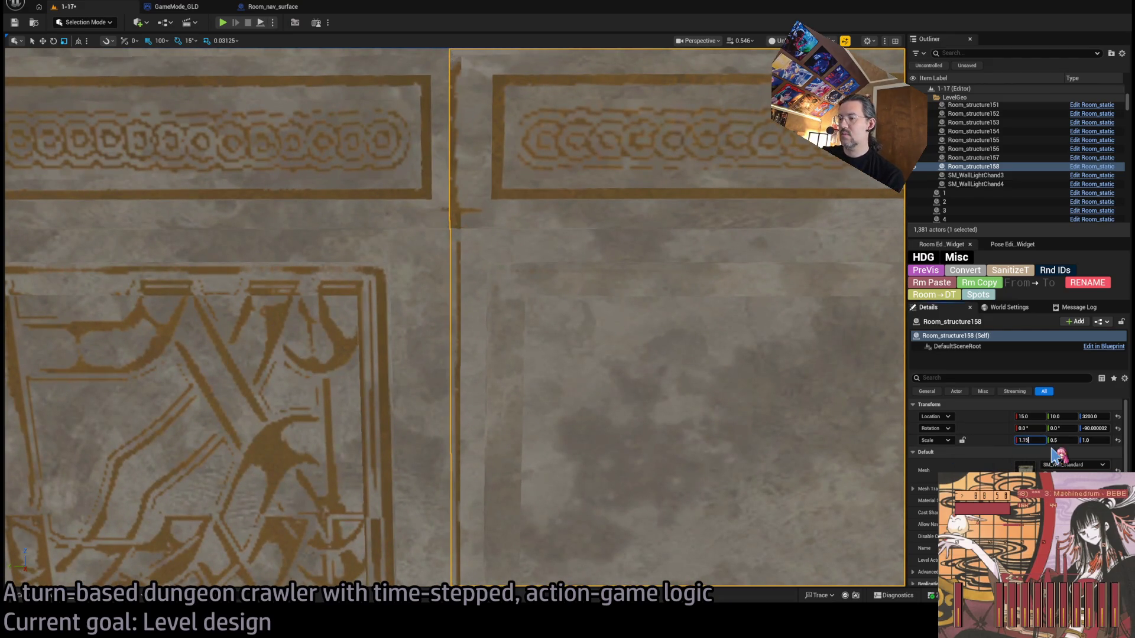
key("Return")
left_click(1037, 440)
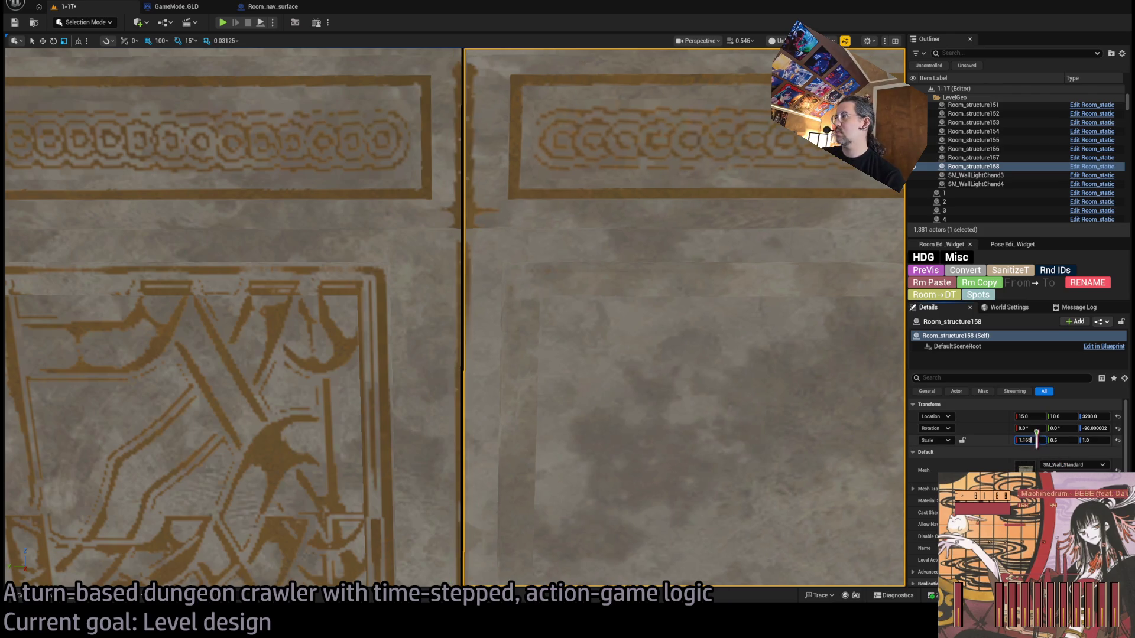
key("Return")
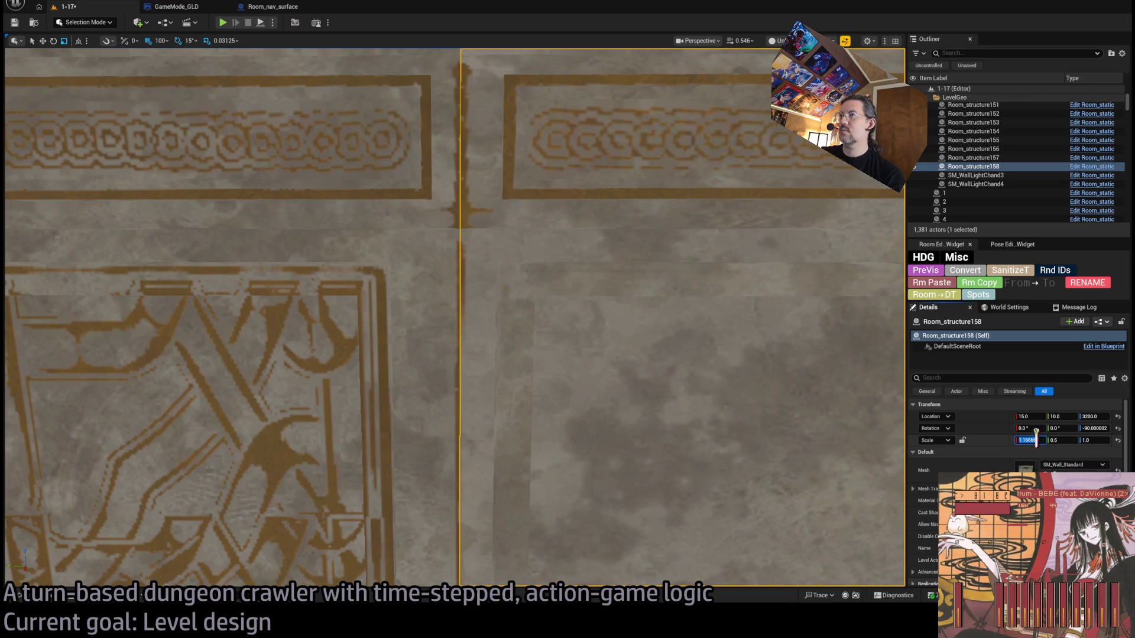
Step: Frame the resized wall and step through the Outliner walls starting at Room_structure157
key("f")
scroll(628, 417, "down", 5)
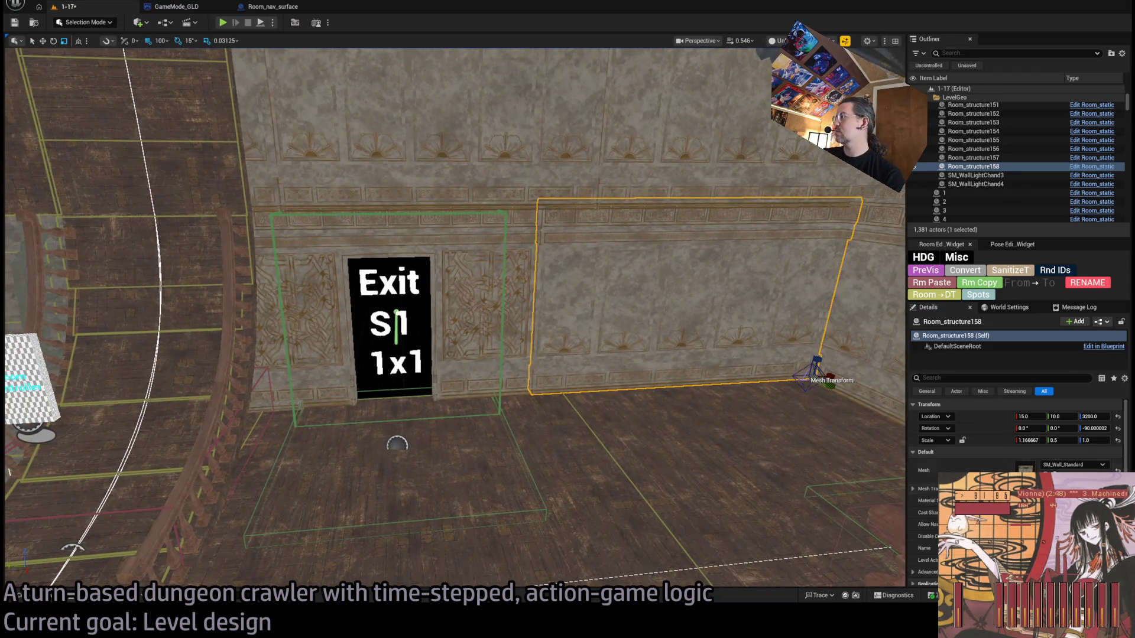
scroll(1005, 443, "down", 5)
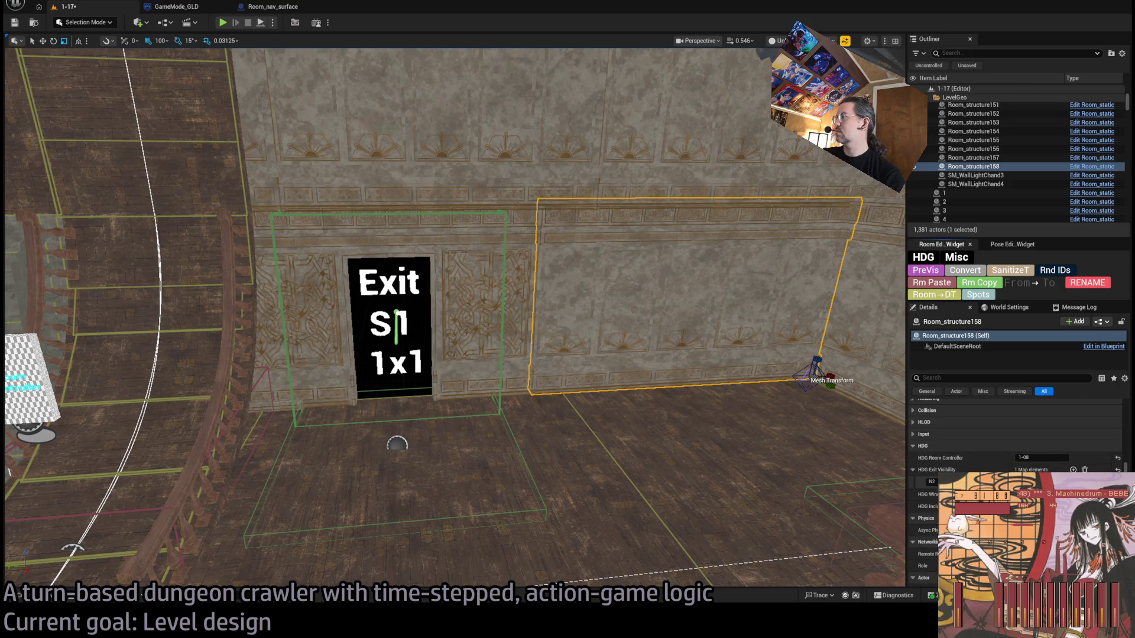
scroll(812, 390, "up", 3)
scroll(824, 370, "up", 2)
scroll(824, 370, "up", 3)
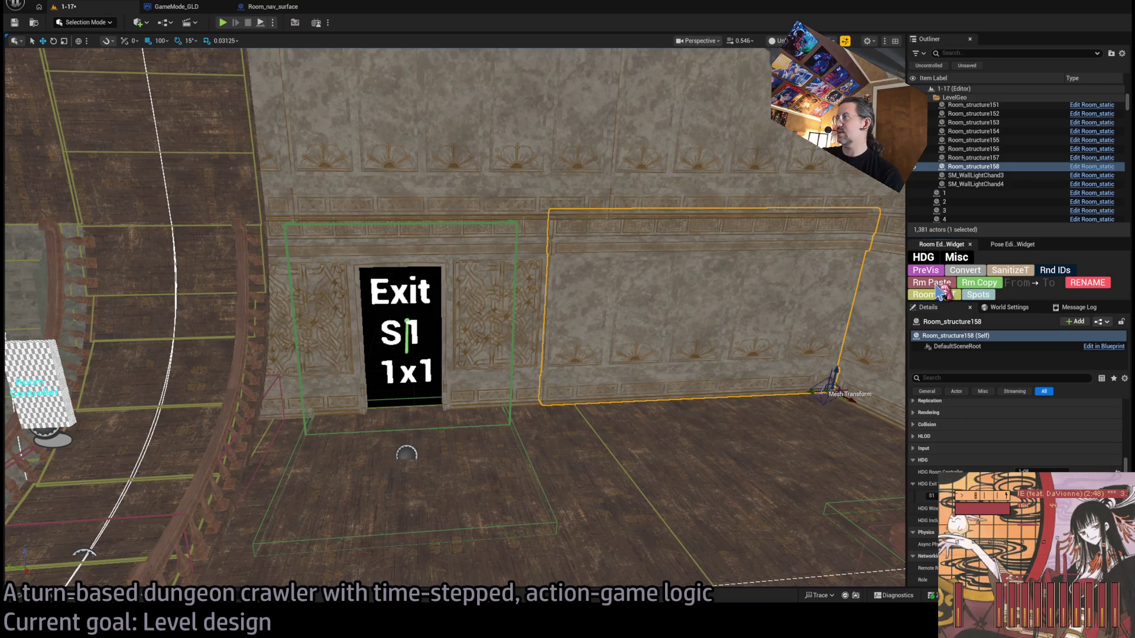
key("Up")
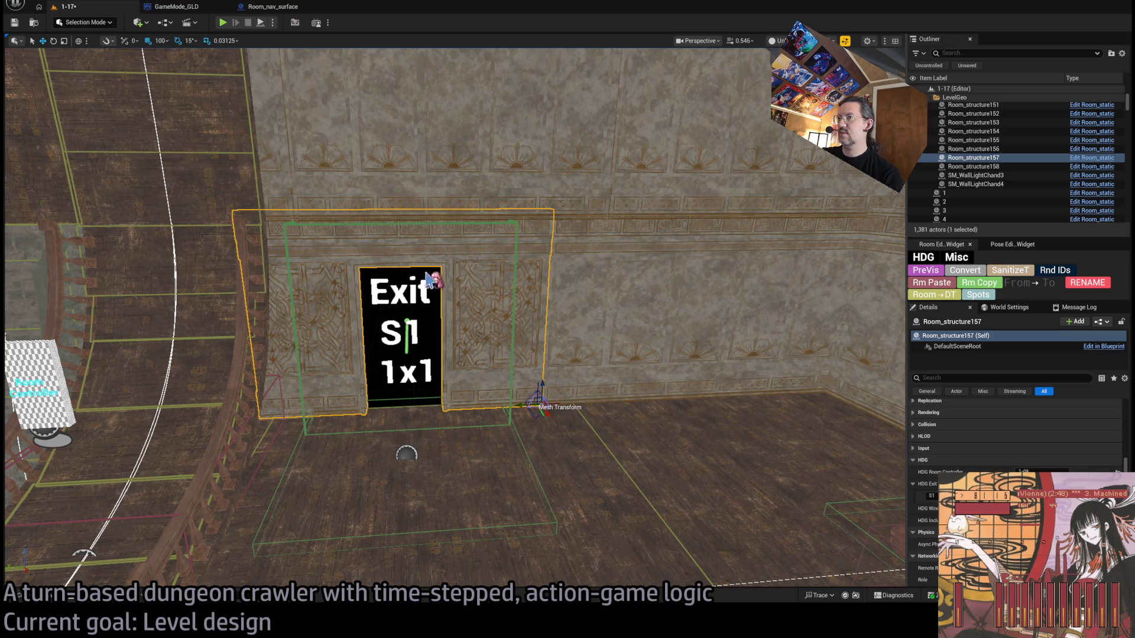
scroll(338, 378, "down", 3)
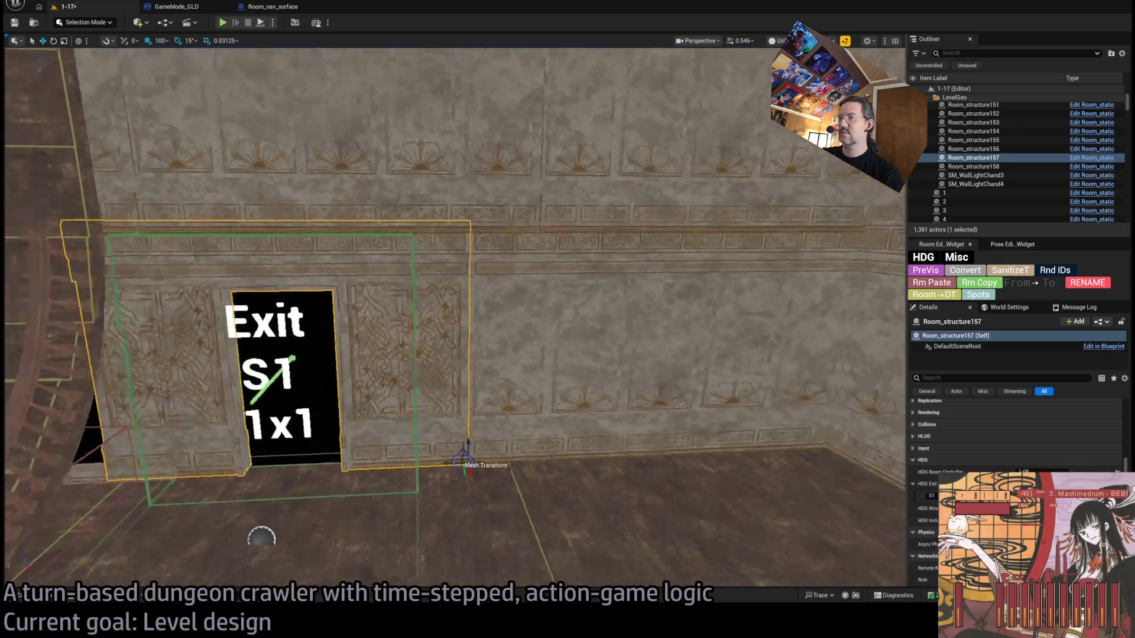
key("Down")
Step: Select the plain wall panel right of the S1 exit and duplicate it
left_click(635, 318)
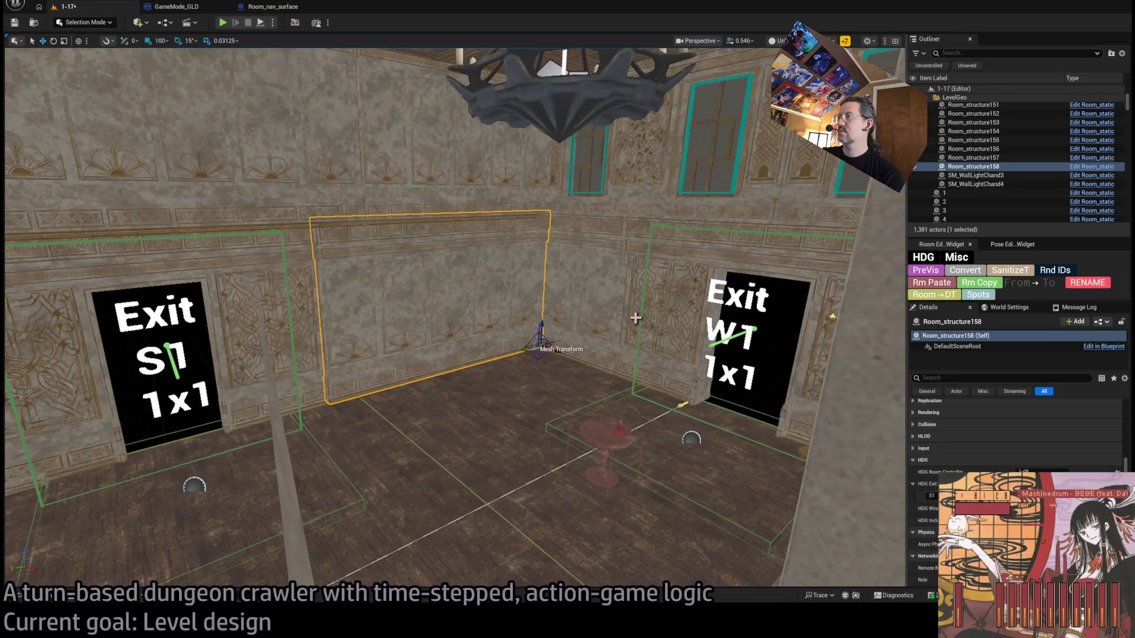
left_click(593, 306)
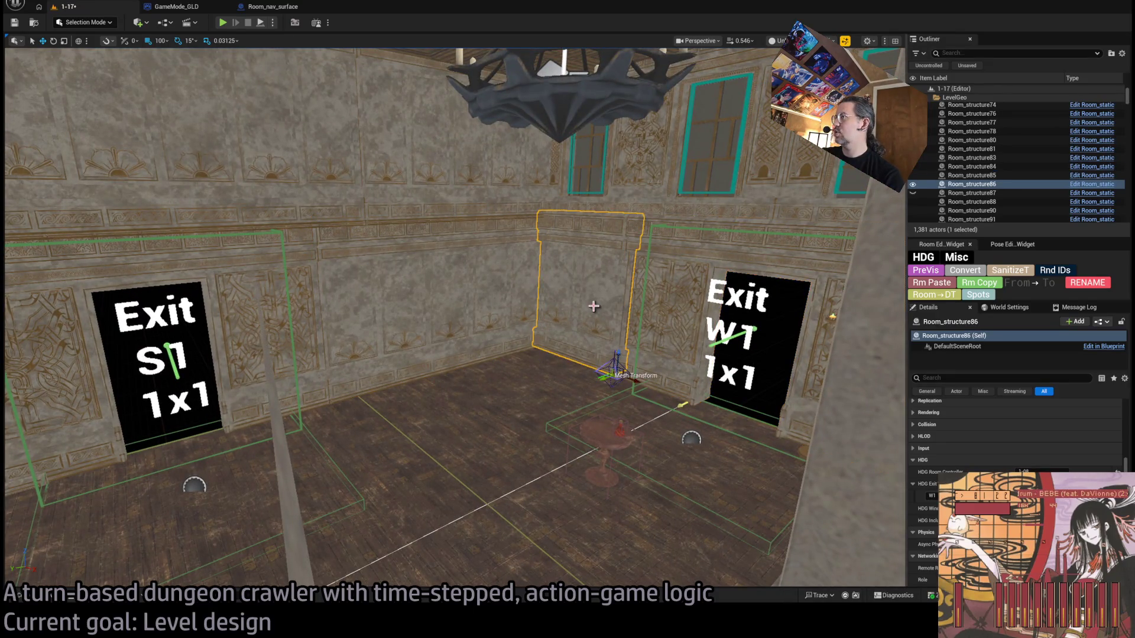
left_click(517, 304)
left_click_drag(516, 303, 646, 220)
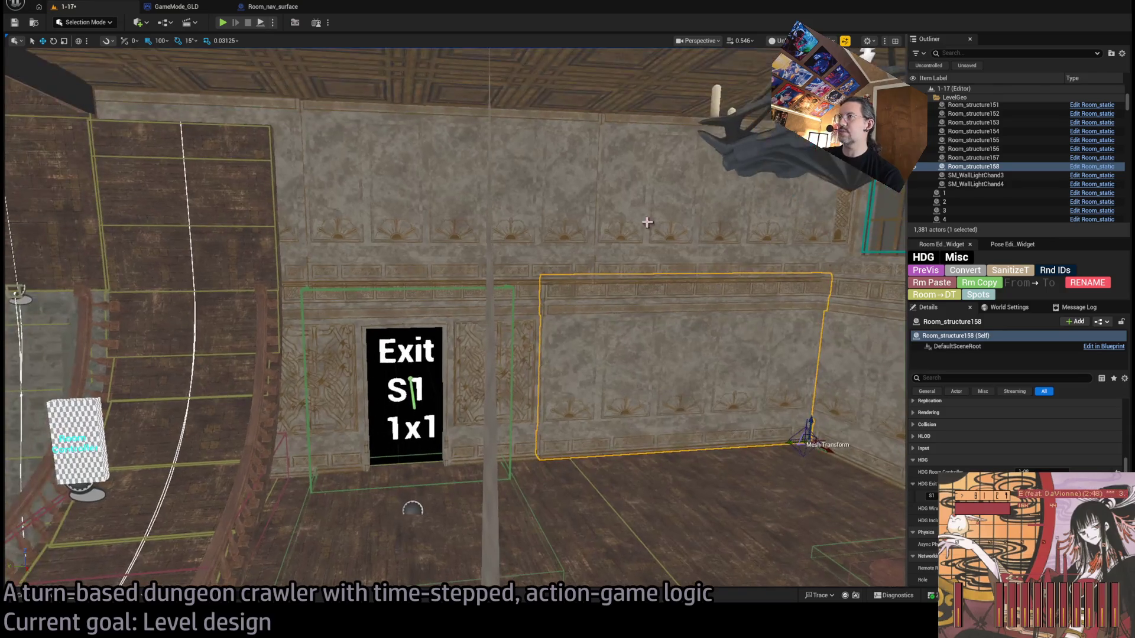
left_click(644, 222)
left_click(373, 229)
left_click(733, 395)
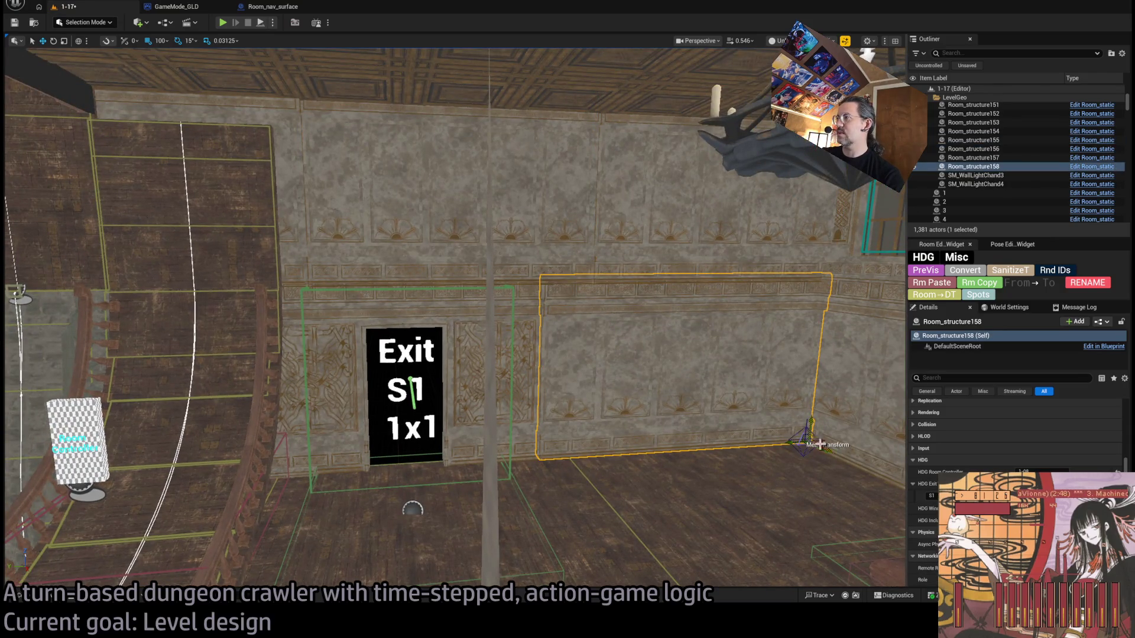
key("ctrl+w")
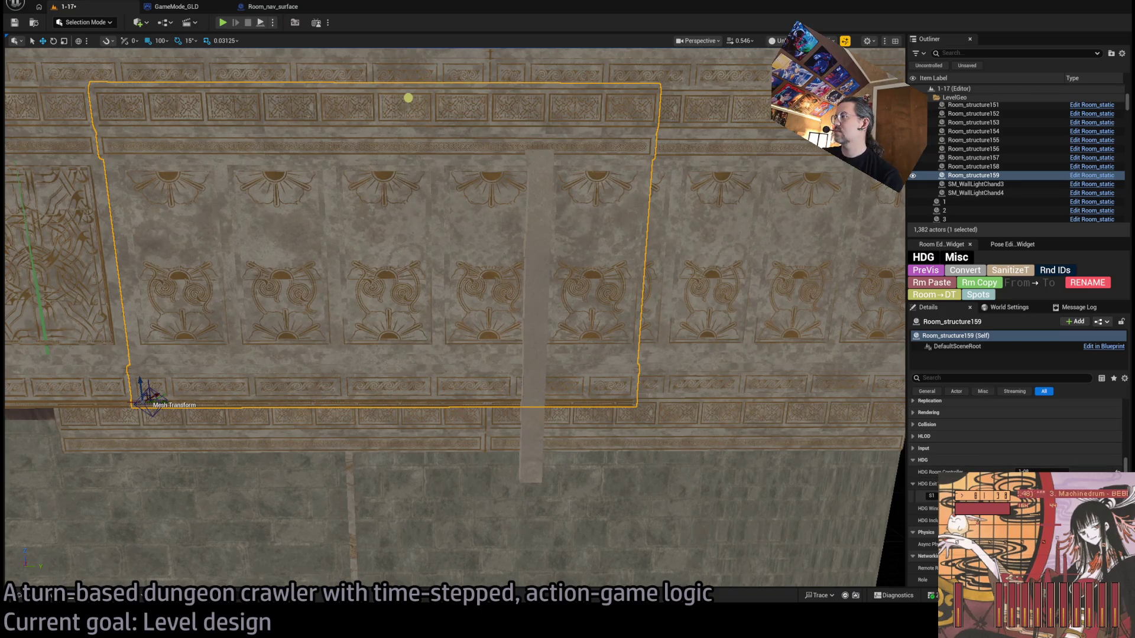
Step: Set the copied wall panel's X scale to 0.815, then select the brick panel below the exit
scroll(984, 379, "up", 5)
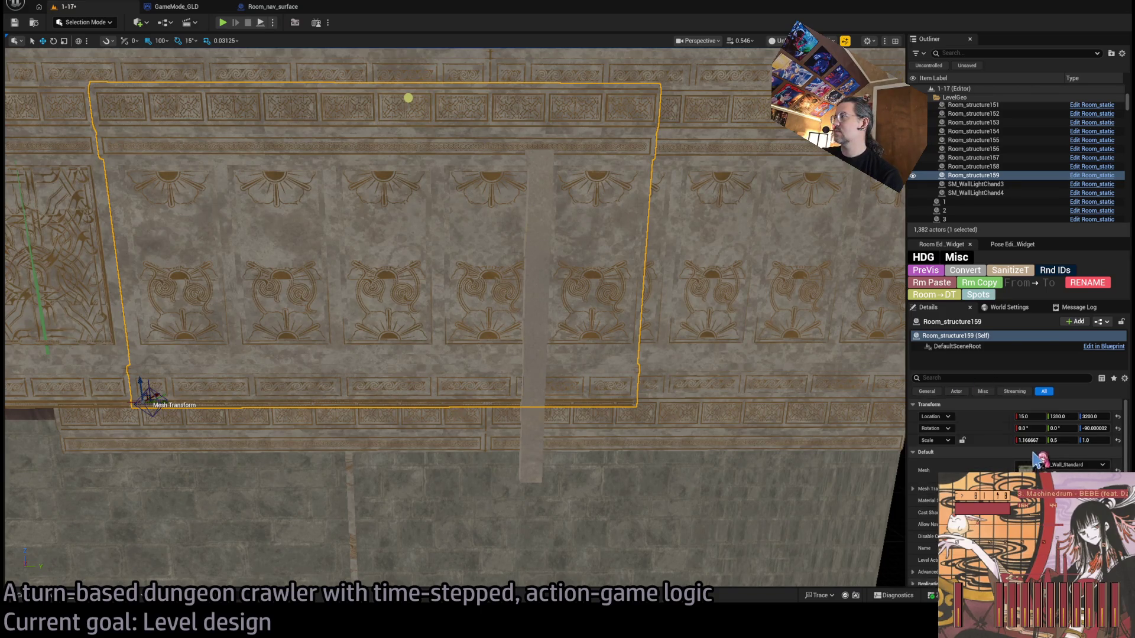
left_click_drag(1029, 440, 999, 440)
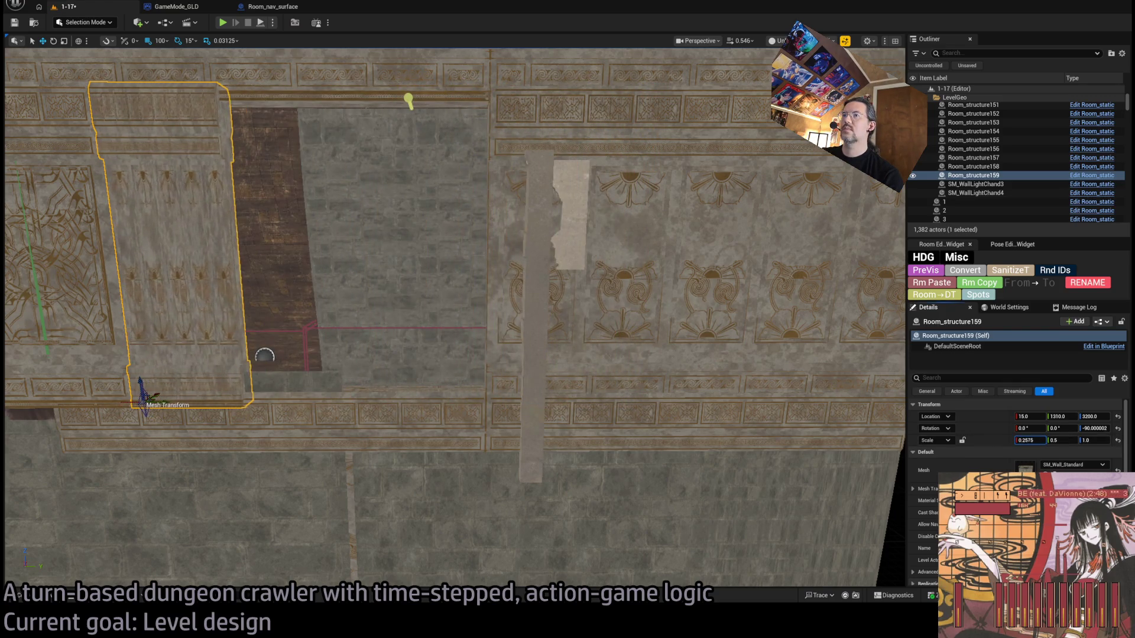
mouse_move(450, 319)
left_mouse_down()
mouse_move(485, 372)
mouse_move(503, 431)
mouse_move(449, 349)
left_mouse_up()
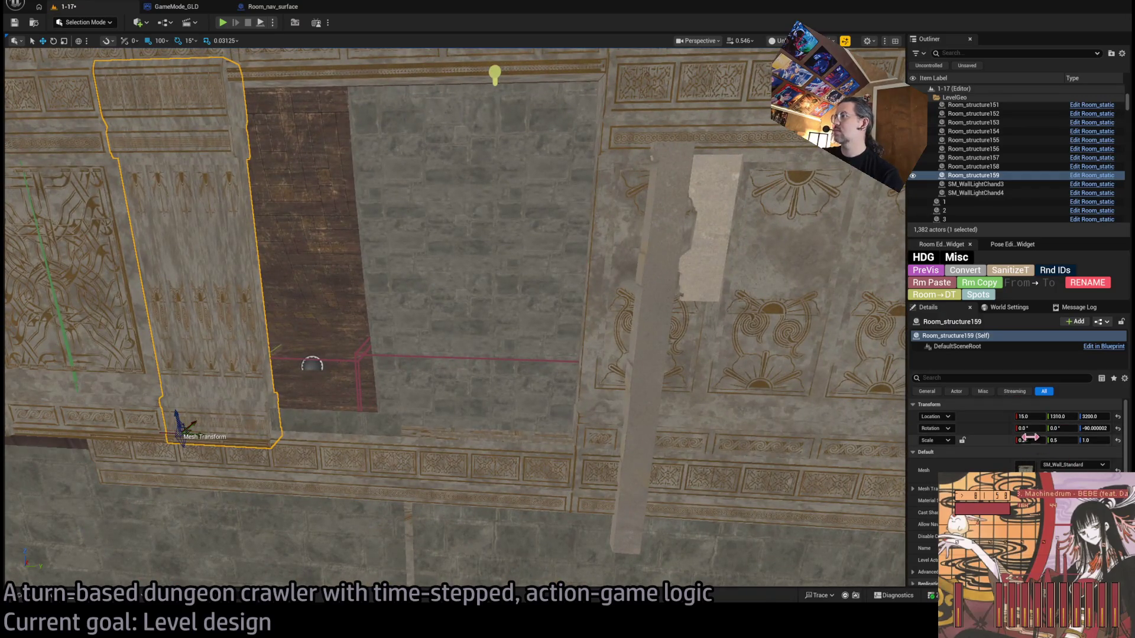
left_click_drag(1029, 441, 1070, 440)
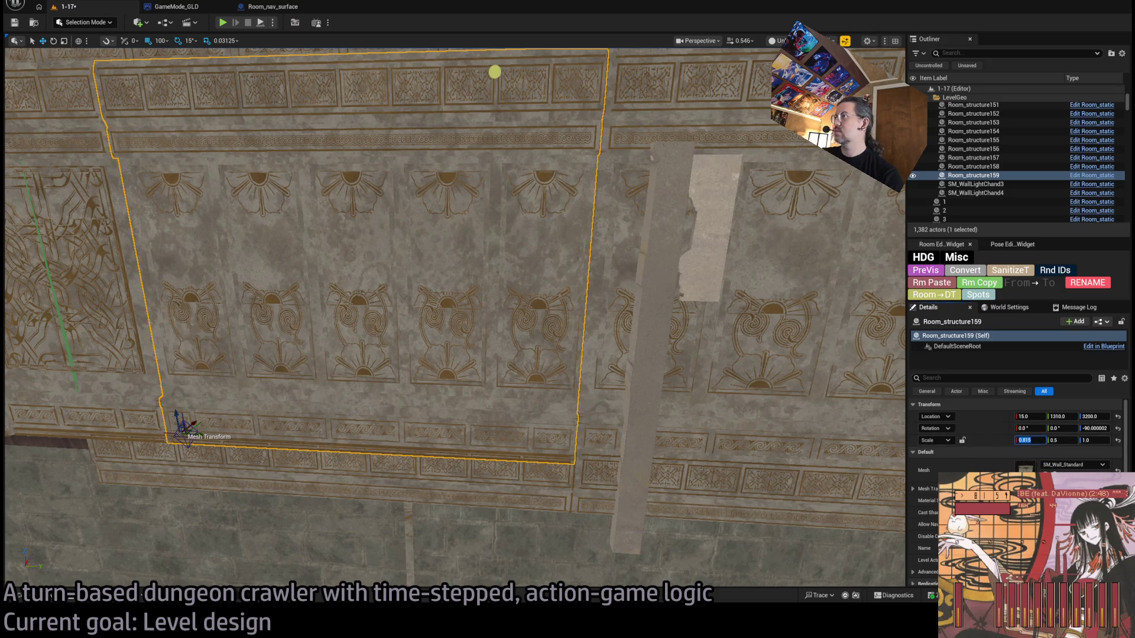
mouse_move(532, 354)
left_mouse_down()
mouse_move(532, 307)
mouse_move(532, 343)
mouse_move(503, 360)
mouse_move(472, 354)
mouse_move(670, 330)
left_mouse_up()
left_click(562, 342)
key("f")
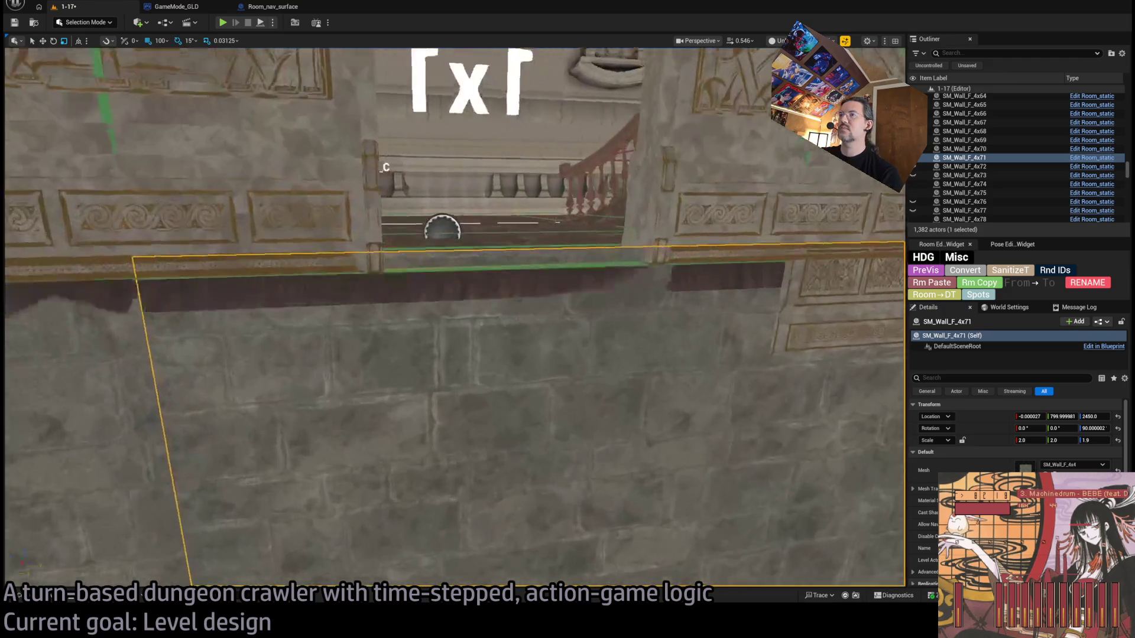
scroll(750, 357, "down", 5)
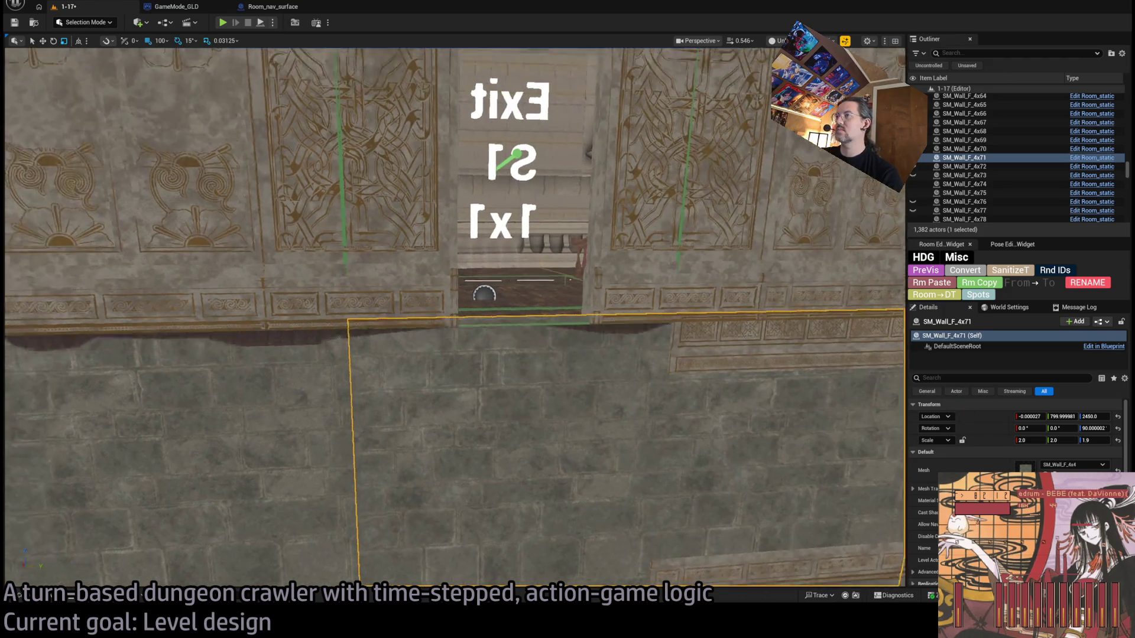
mouse_move(455, 319)
left_mouse_down()
mouse_move(437, 248)
mouse_move(449, 343)
mouse_move(425, 331)
mouse_move(557, 413)
left_mouse_up()
key("ctrl+z")
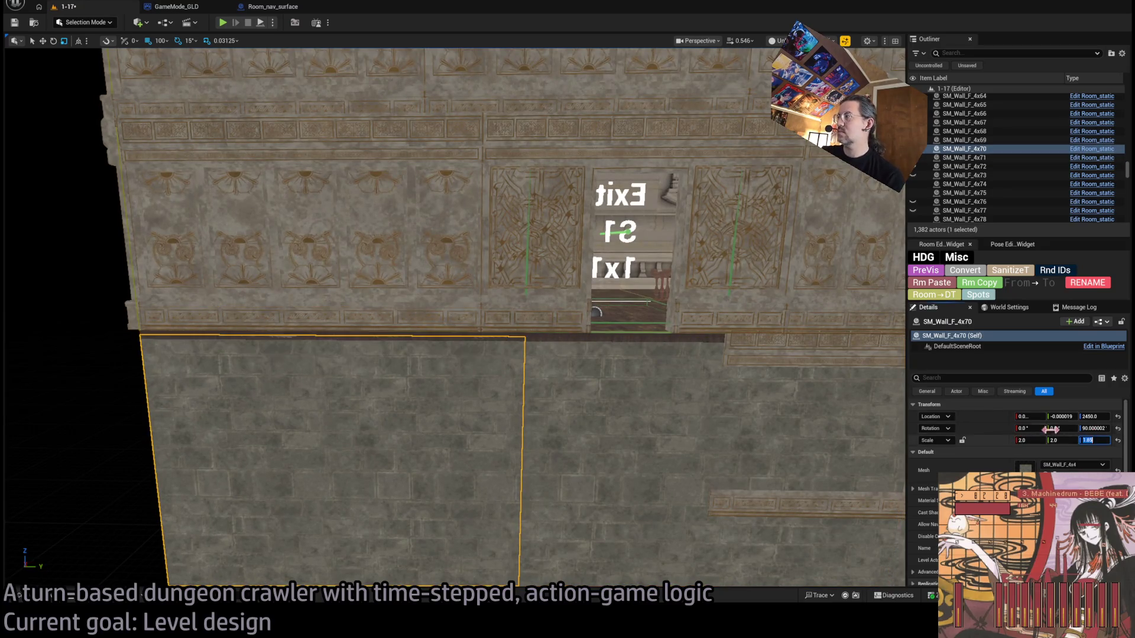
mouse_move(450, 331)
left_mouse_down()
mouse_move(400, 393)
mouse_move(500, 223)
mouse_move(499, 177)
mouse_move(500, 266)
mouse_move(414, 266)
mouse_move(450, 283)
mouse_move(393, 412)
mouse_move(322, 425)
left_mouse_up()
left_click(400, 393)
Step: Select the RoomController, turn on PreVis, and set exit E1 to Invisible
left_click(282, 303)
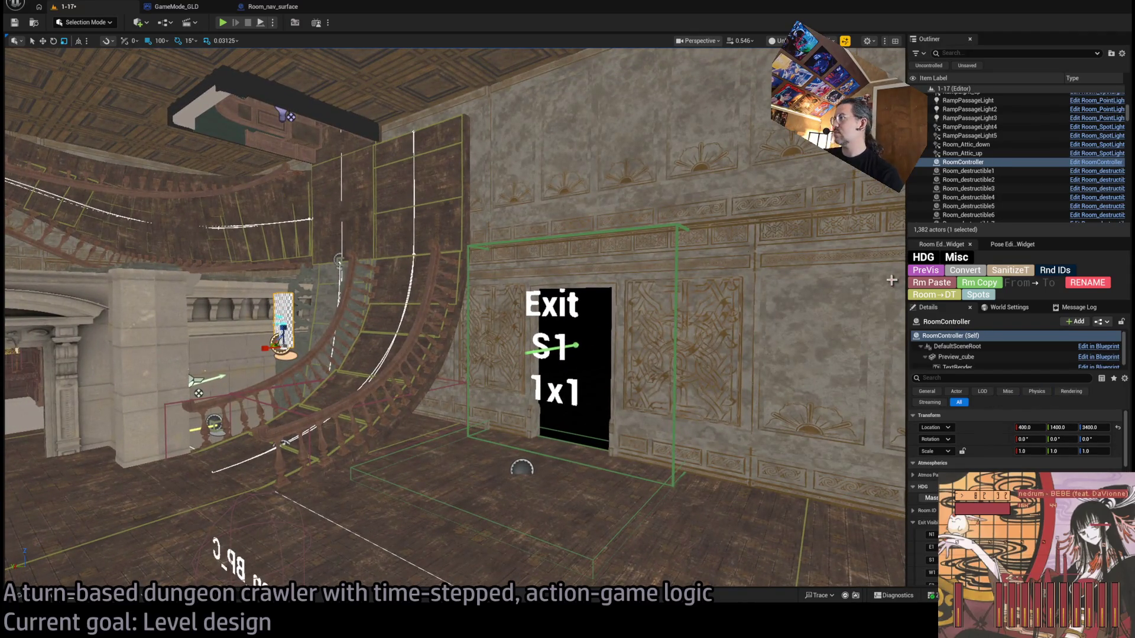
left_click(926, 271)
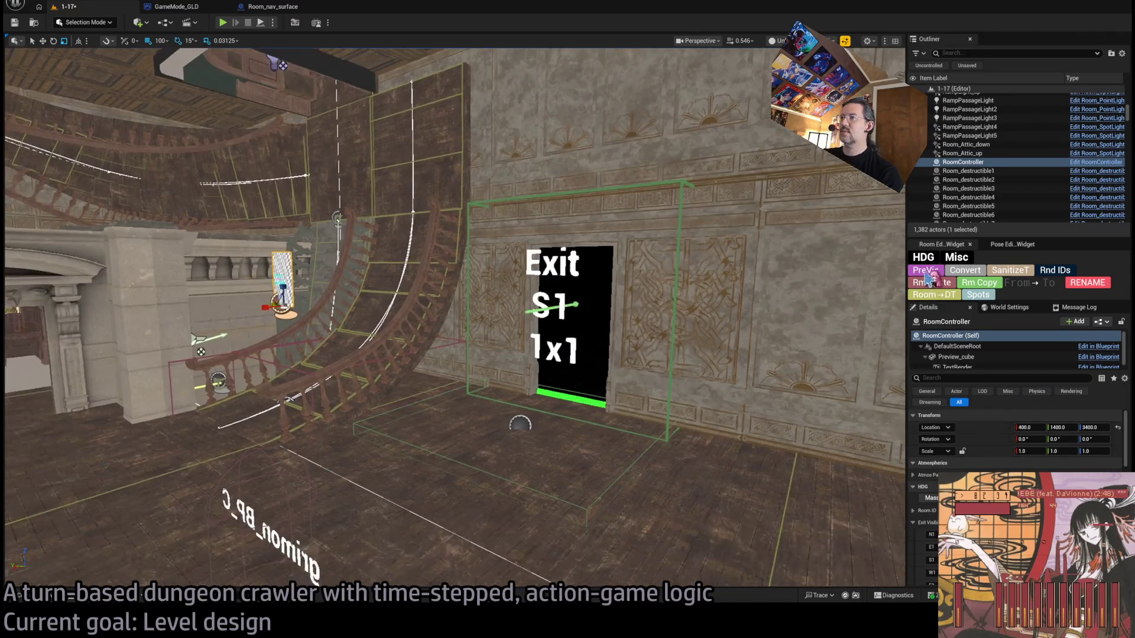
scroll(1017, 461, "down", 3)
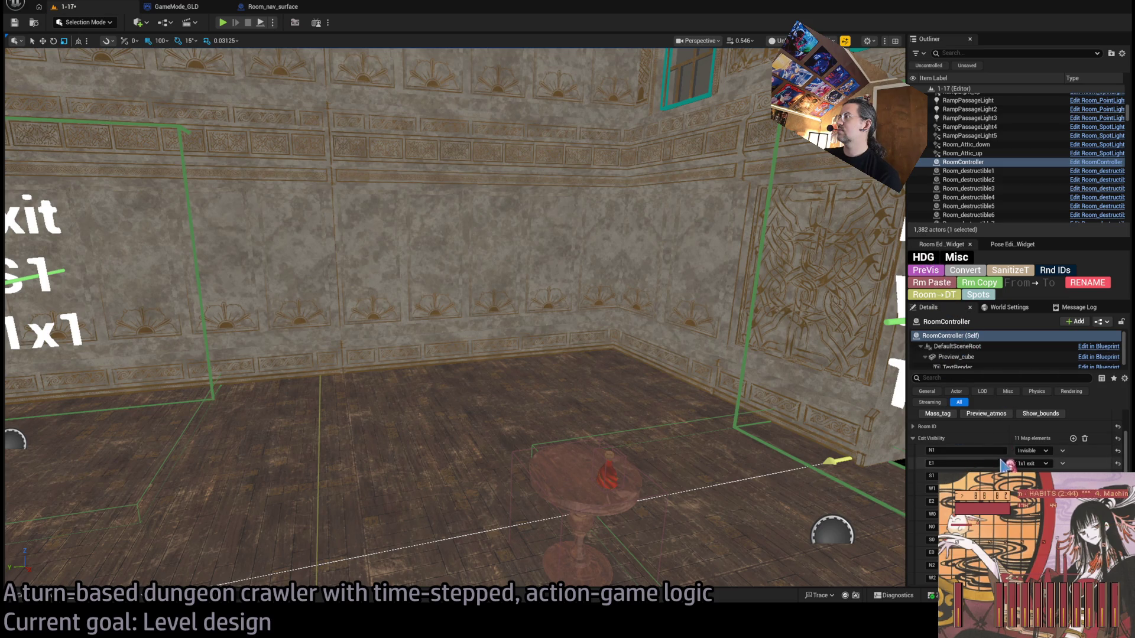
left_click(1044, 465)
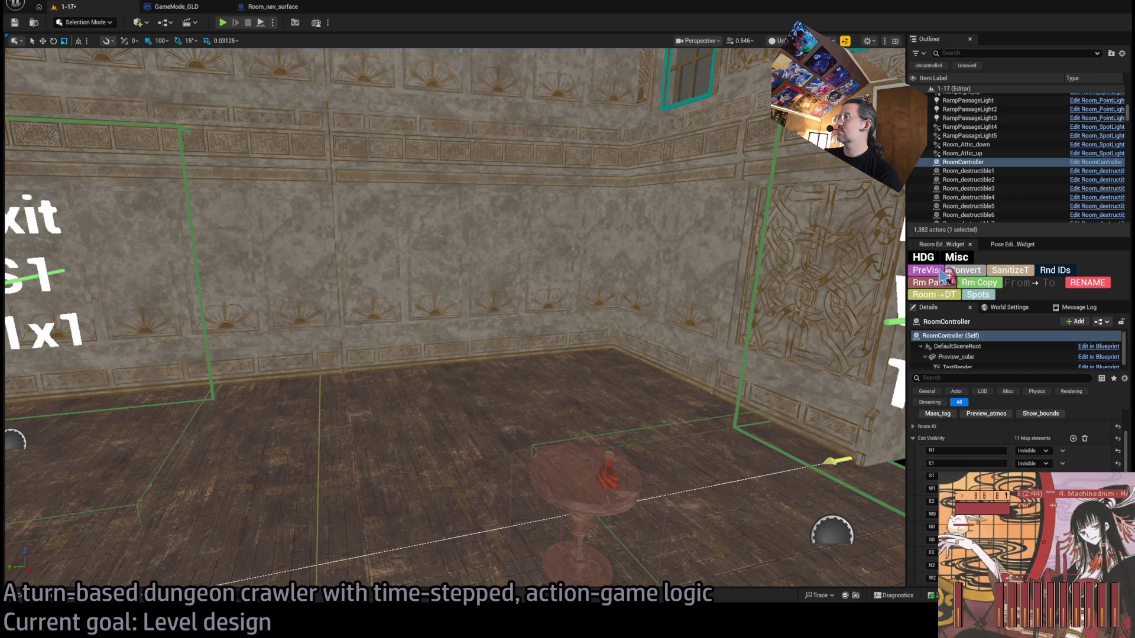
Step: Look around the room at the S1 and W1 exits and select the wall behind S1
left_click_drag(540, 300, 414, 302)
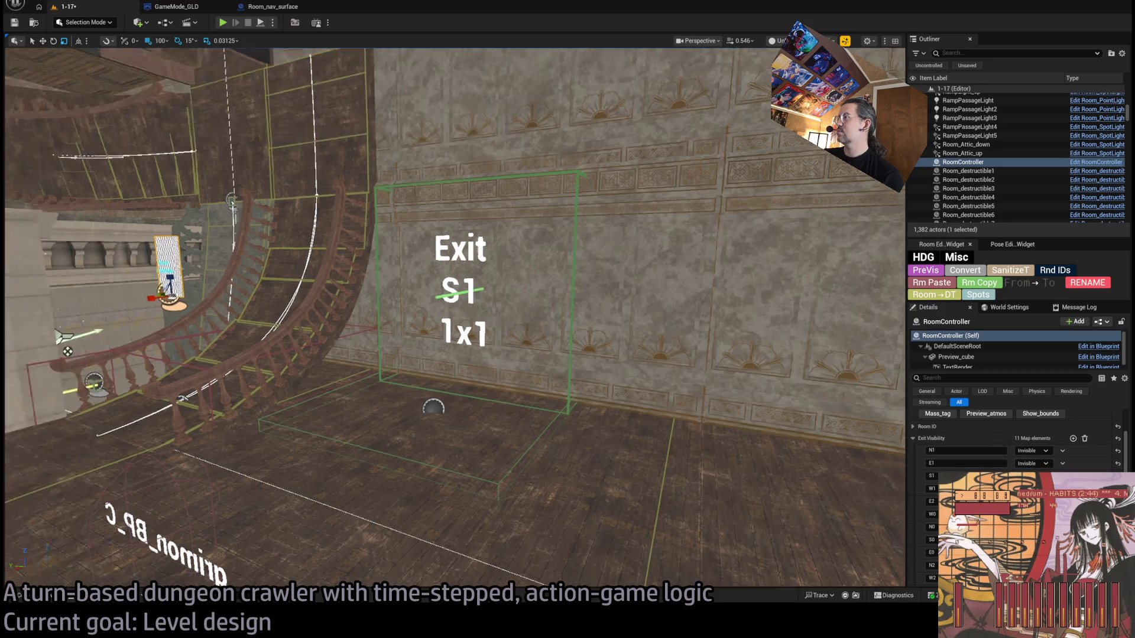
left_click_drag(449, 319, 301, 285)
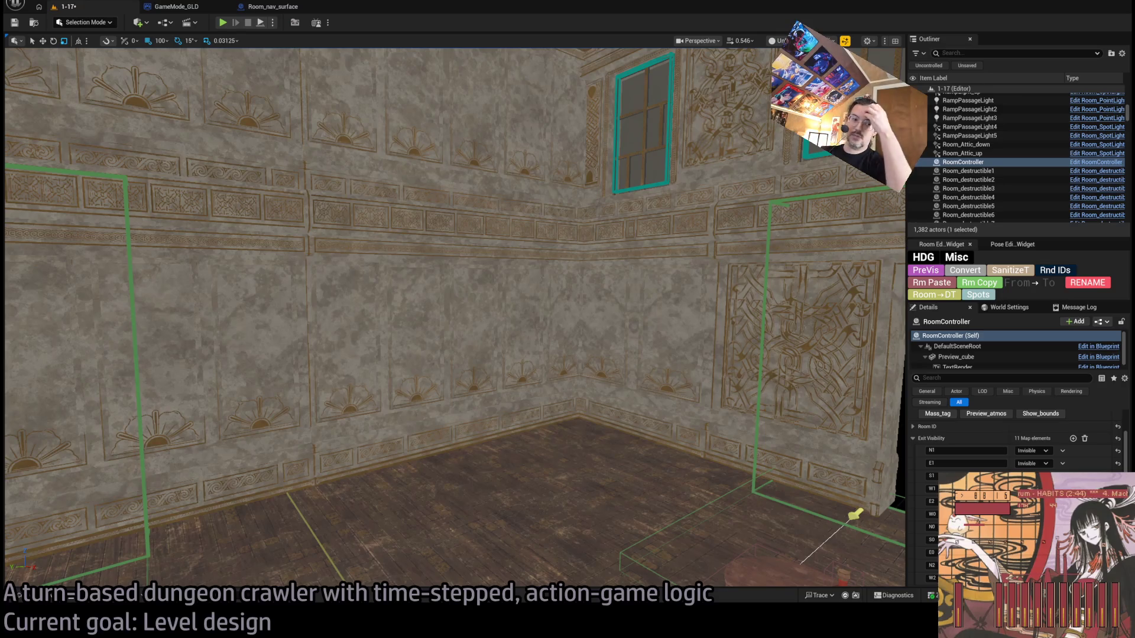
key("f")
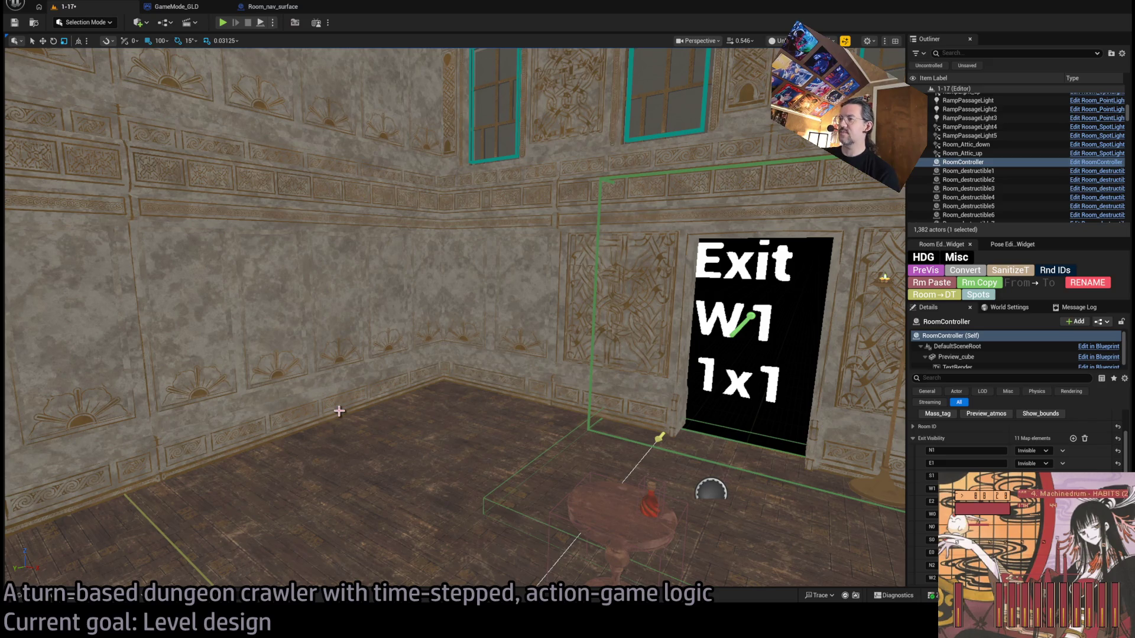
left_click_drag(434, 407, 417, 404)
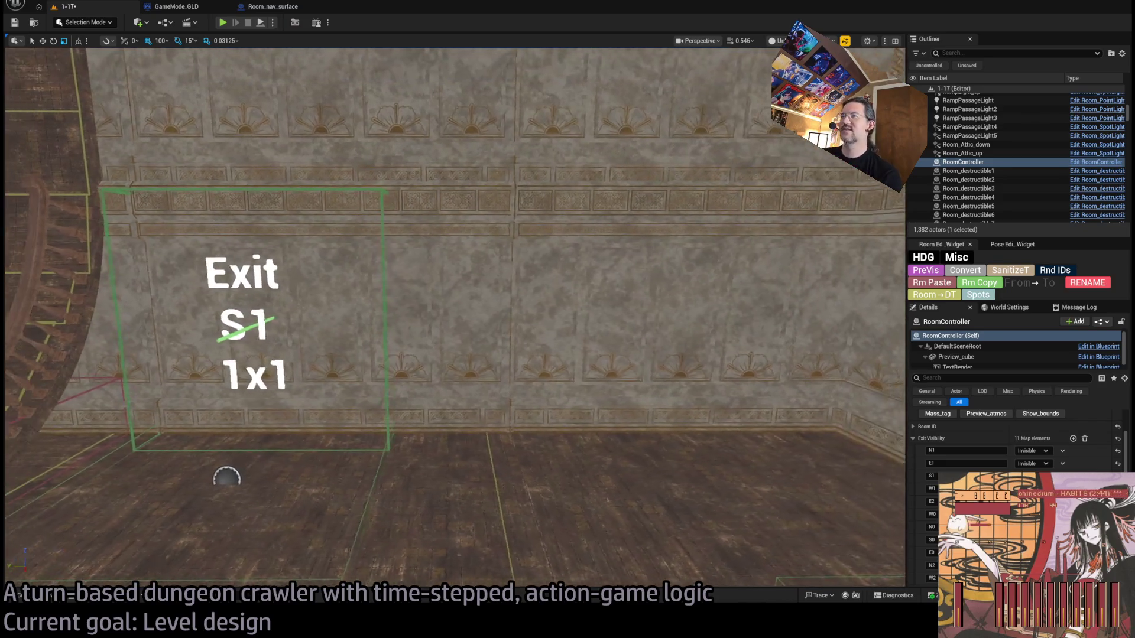
mouse_move(524, 410)
left_mouse_down()
mouse_move(514, 409)
mouse_move(524, 411)
left_mouse_up()
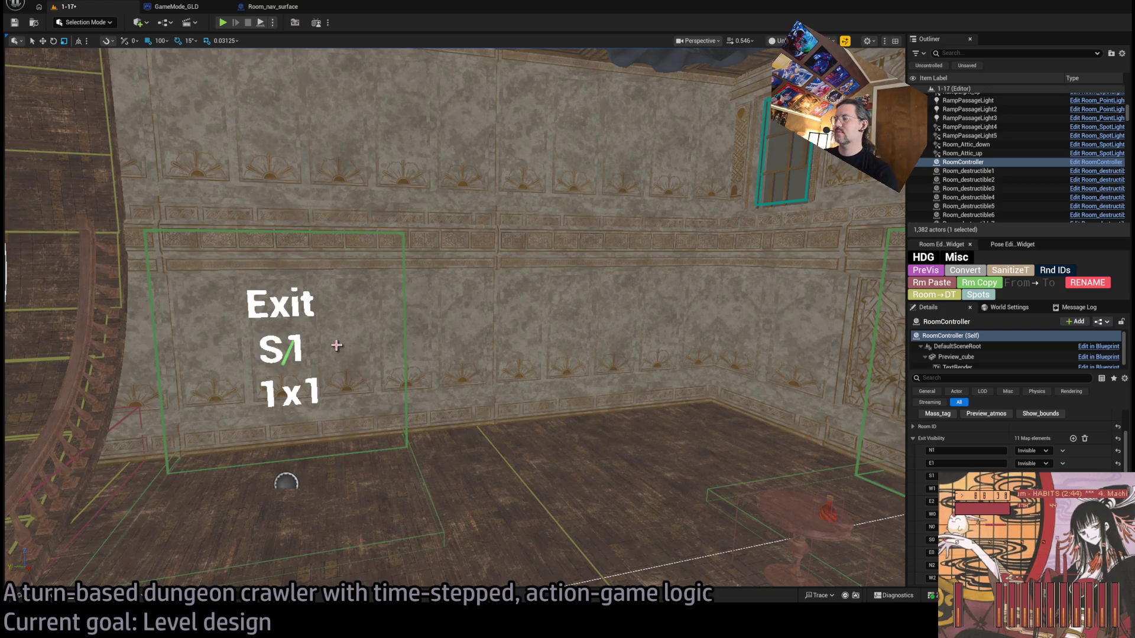
mouse_move(337, 346)
left_mouse_down()
mouse_move(354, 296)
mouse_move(367, 349)
mouse_move(384, 349)
mouse_move(414, 313)
left_mouse_up()
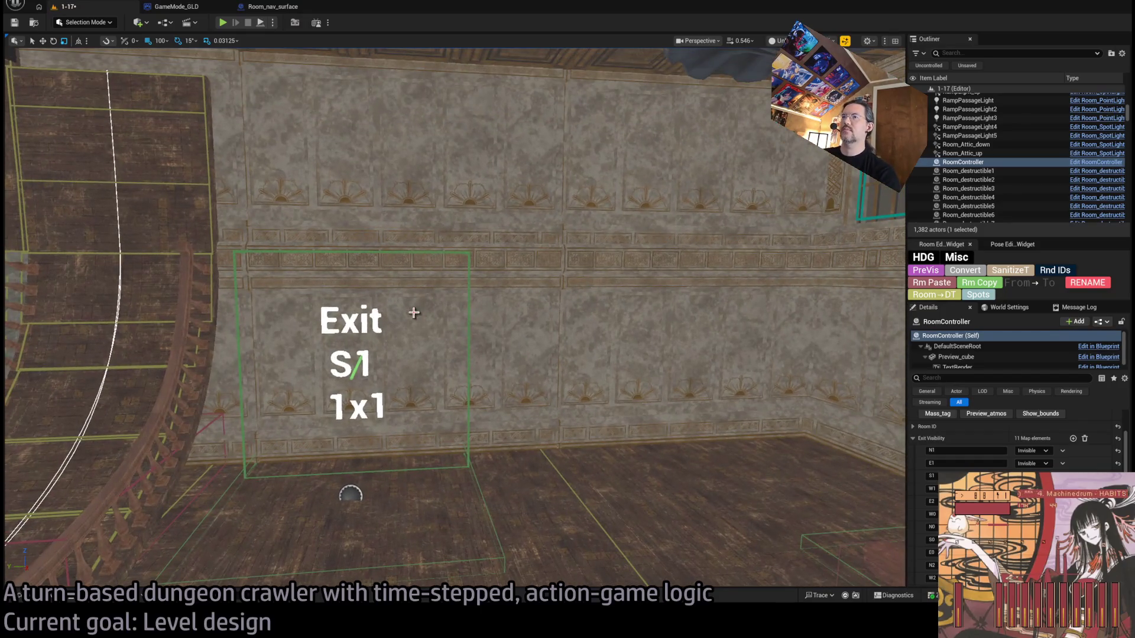
left_click(461, 339)
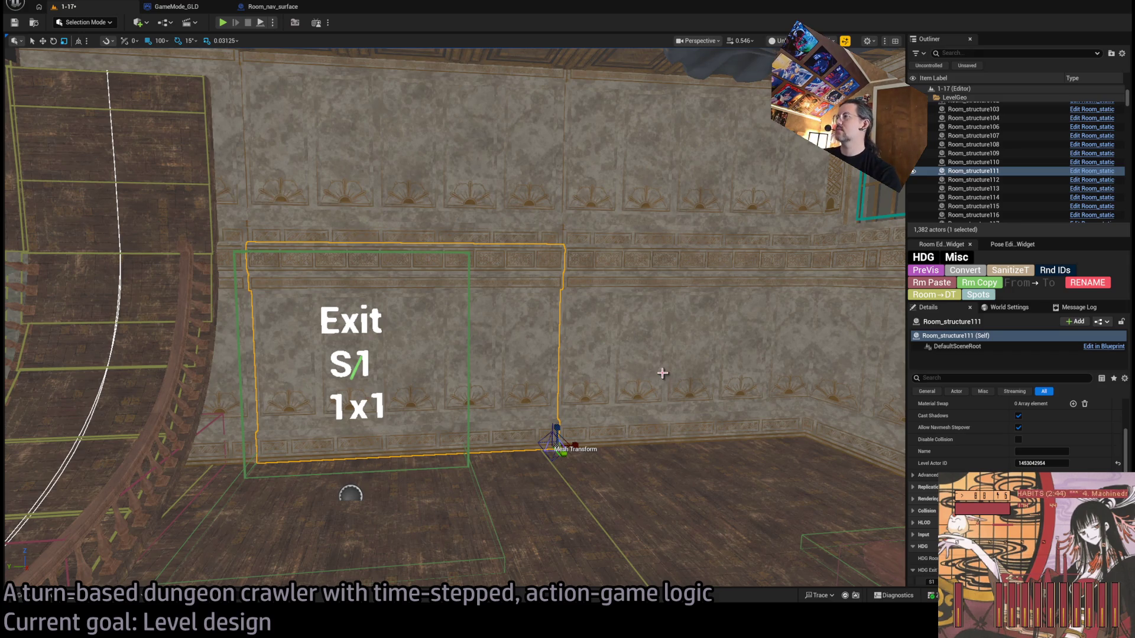
Step: Duplicate the three Ceiling02_Corner pieces on the floor and slide the copies toward the W1 exit
mouse_move(662, 373)
left_mouse_down()
mouse_move(626, 331)
mouse_move(567, 414)
mouse_move(591, 378)
mouse_move(543, 355)
mouse_move(526, 367)
mouse_move(520, 355)
mouse_move(503, 384)
left_mouse_up()
left_click(507, 460)
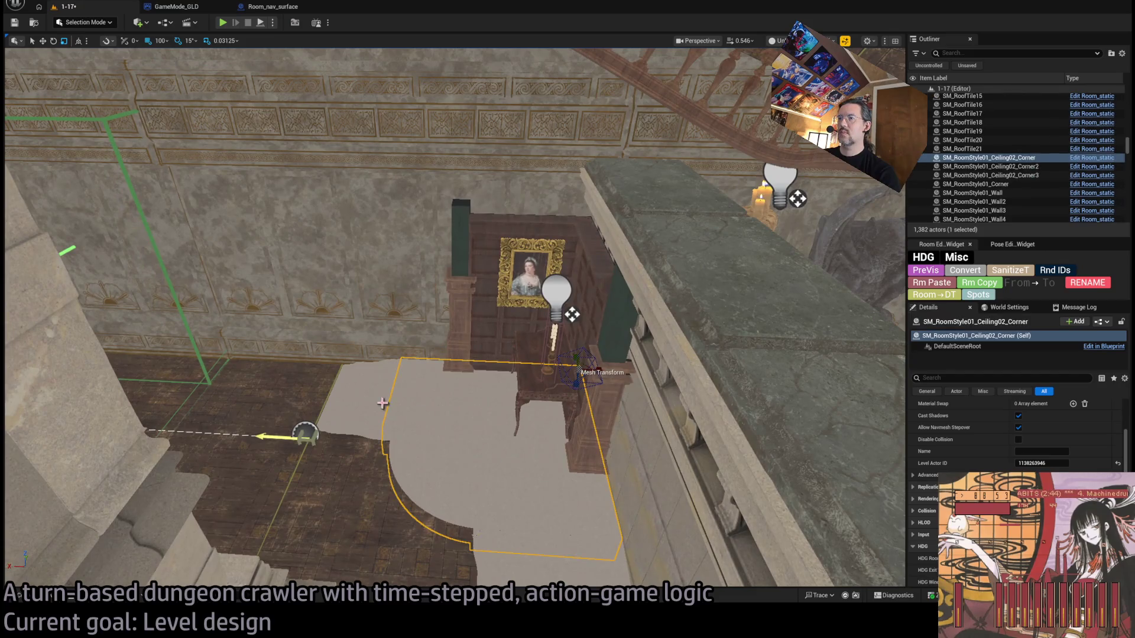
left_click(581, 571, "ctrl")
mouse_move(581, 571)
left_mouse_down()
mouse_move(500, 390)
mouse_move(262, 315)
left_mouse_up()
key("e")
key("ctrl+d")
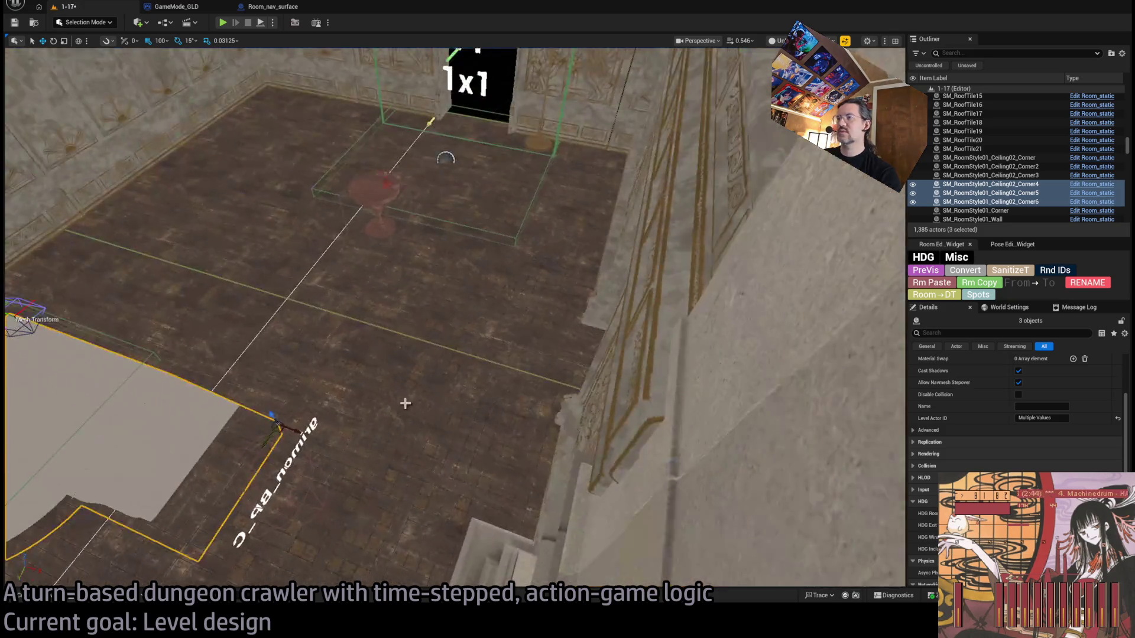
left_click_drag(405, 404, 378, 338)
mouse_move(502, 407)
left_mouse_down()
mouse_move(733, 322)
mouse_move(868, 256)
left_mouse_up()
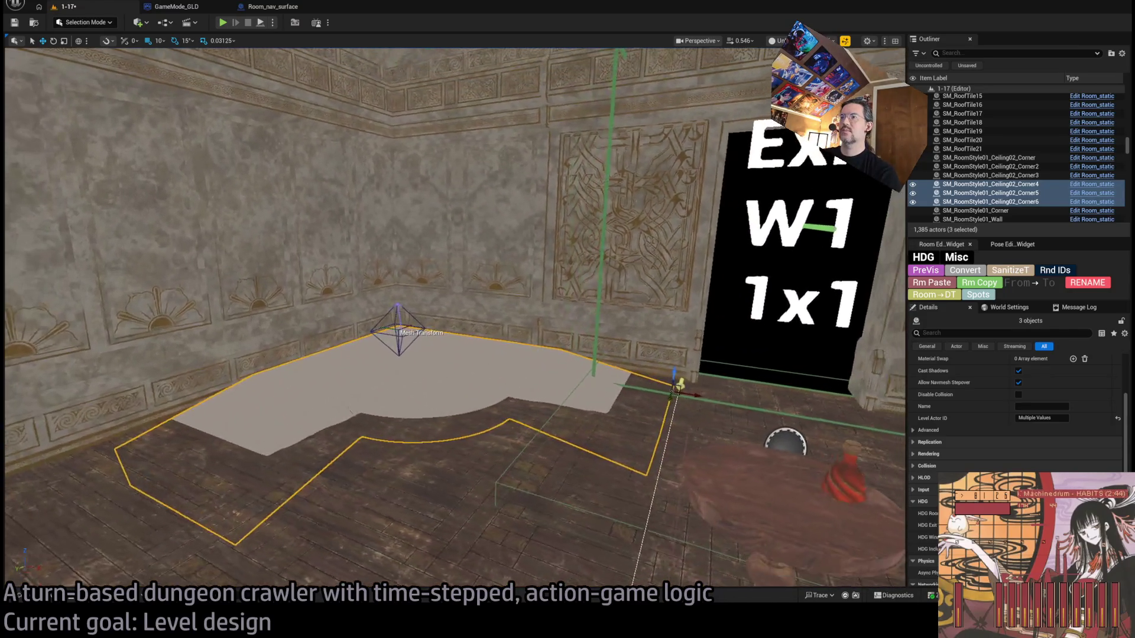
Step: Inspect the Exit_markerE door marker and the room's main floor navigation box
left_click(722, 403)
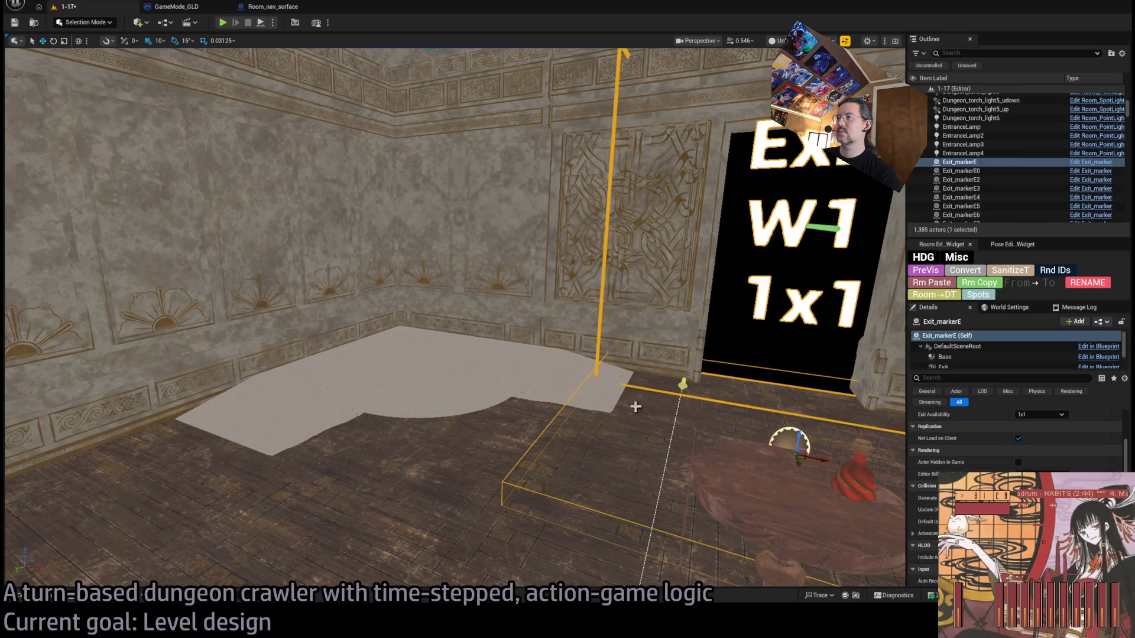
key("f")
left_click(481, 355)
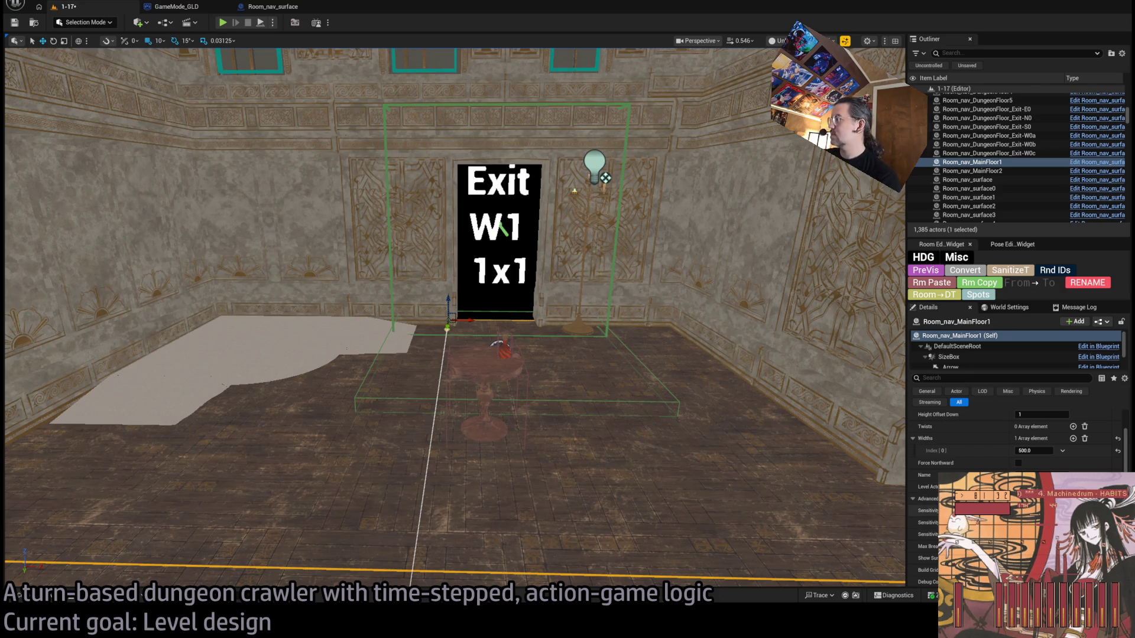
scroll(1016, 455, "up", 2)
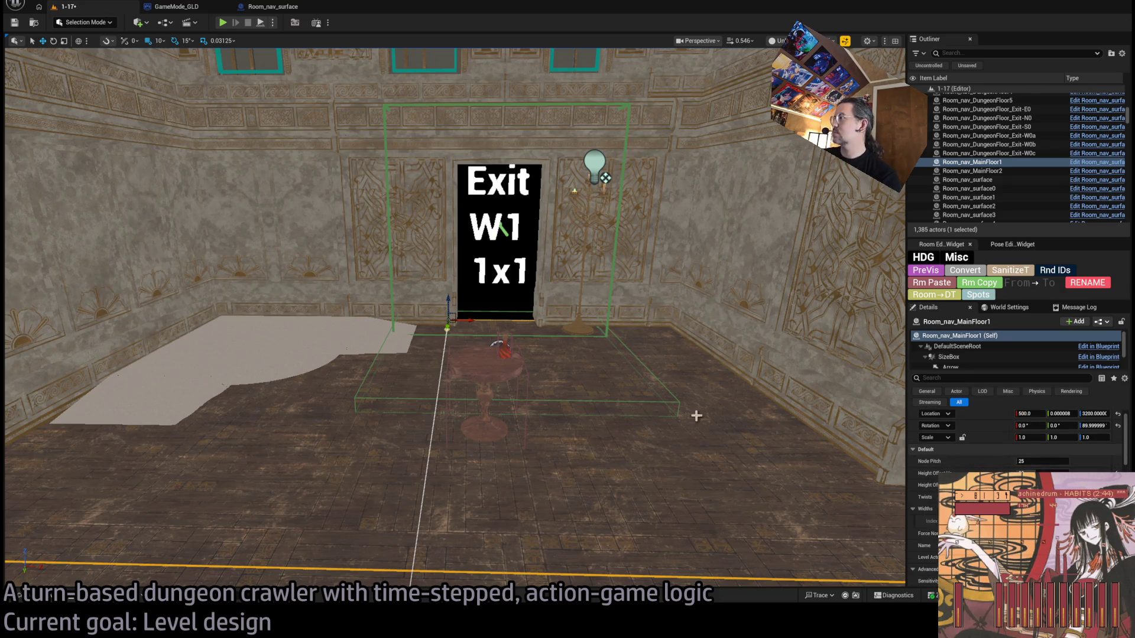
mouse_move(696, 415)
left_mouse_down()
mouse_move(663, 402)
mouse_move(408, 408)
mouse_move(431, 403)
left_mouse_up()
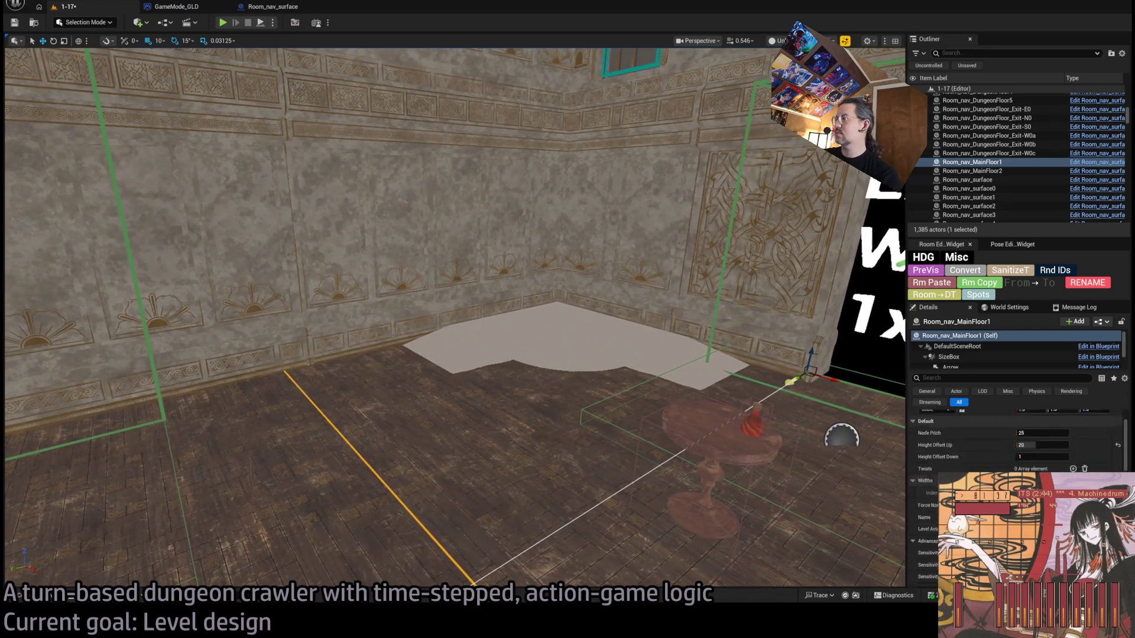
scroll(1016, 449, "down", 2)
left_click_drag(503, 289, 508, 342)
Step: Select the player spawn marker, move into the Exit W1 room, and start a play test
left_click(507, 341)
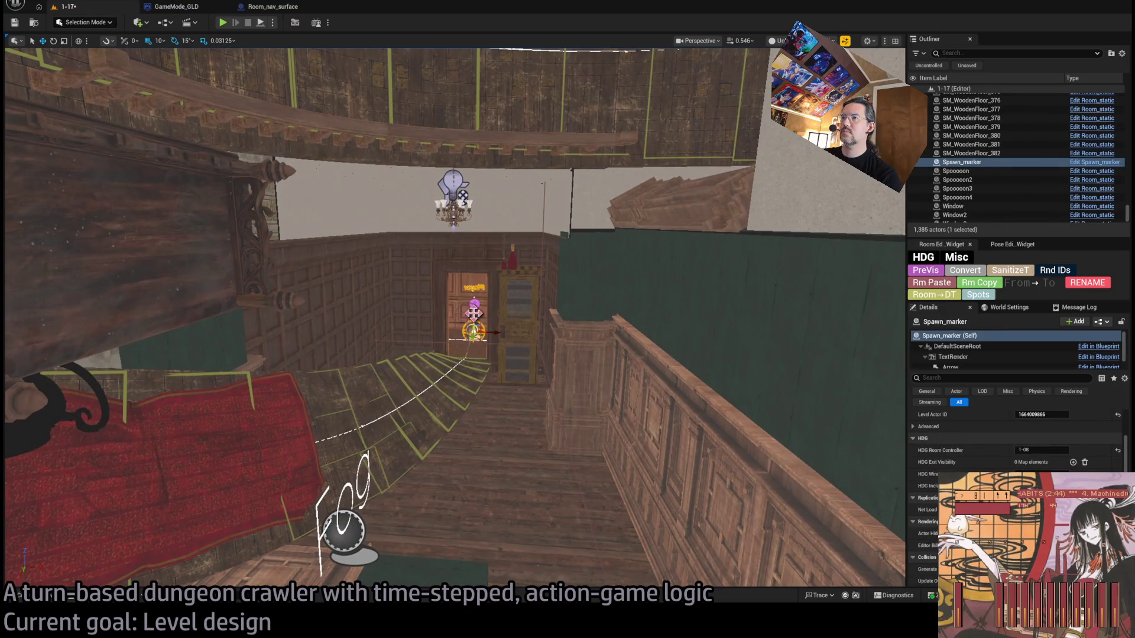
mouse_move(519, 506)
left_mouse_down()
mouse_move(482, 482)
mouse_move(617, 453)
left_mouse_up()
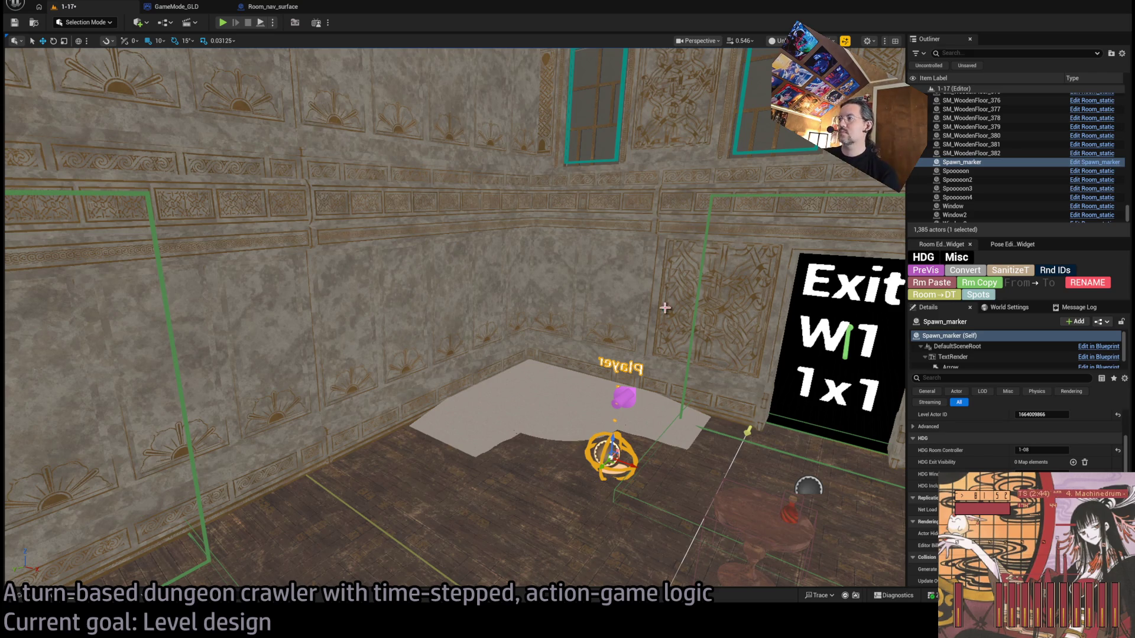
key("alt+p")
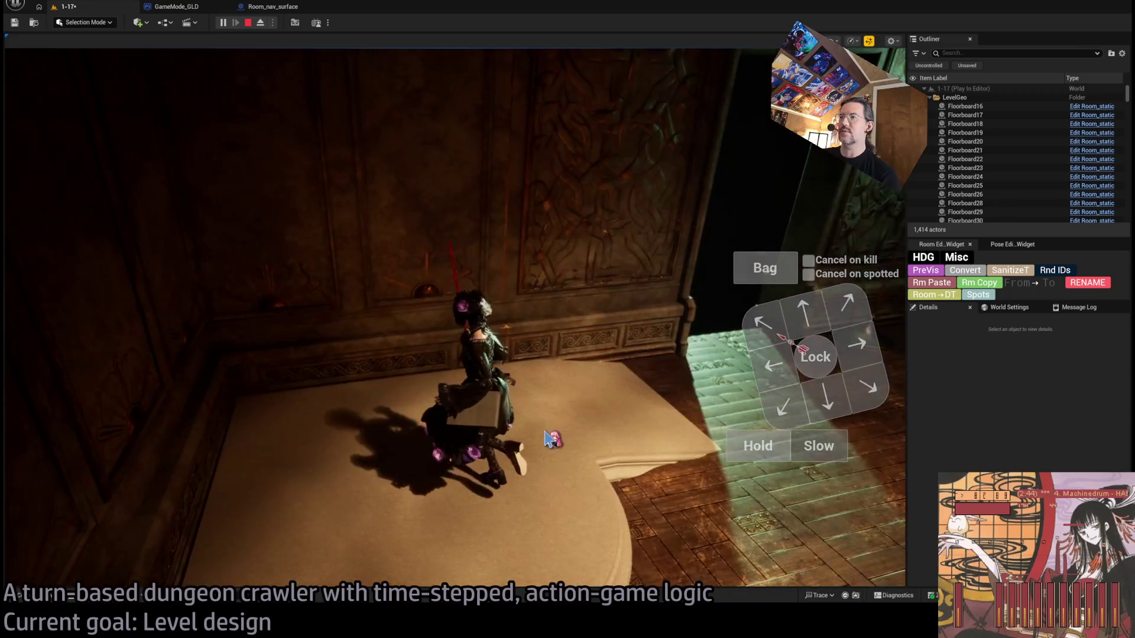
Step: Stop the play test, Alt-drag a raised copy of the rug's corner piece, and reset its scale to 1
key("Escape")
scroll(455, 317, "down", 5)
scroll(455, 317, "up", 3)
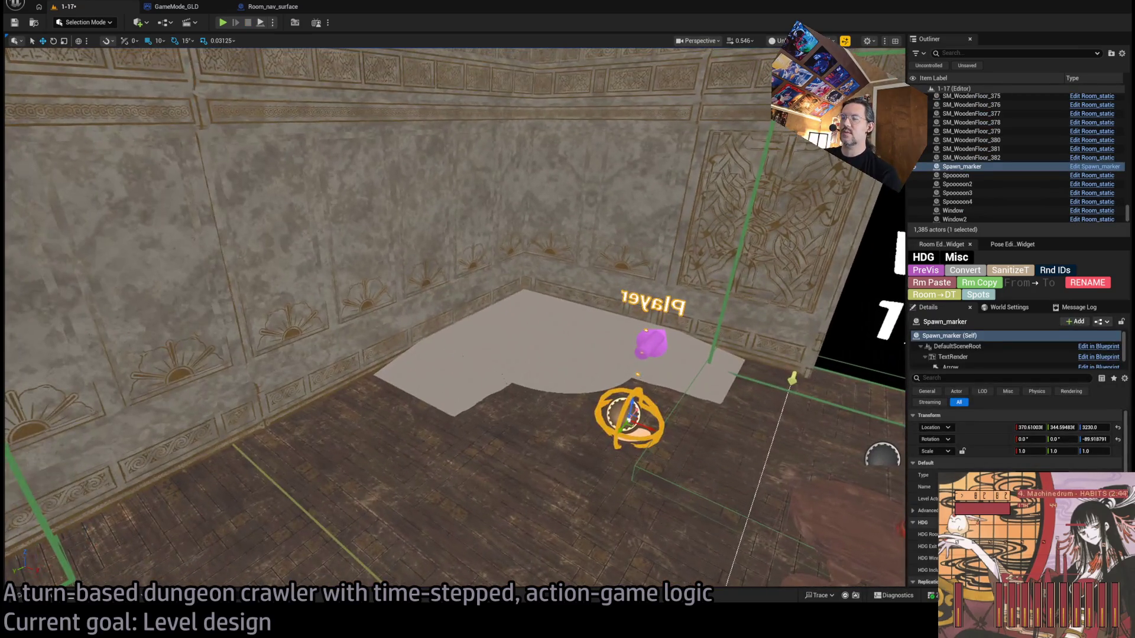
left_click(439, 383)
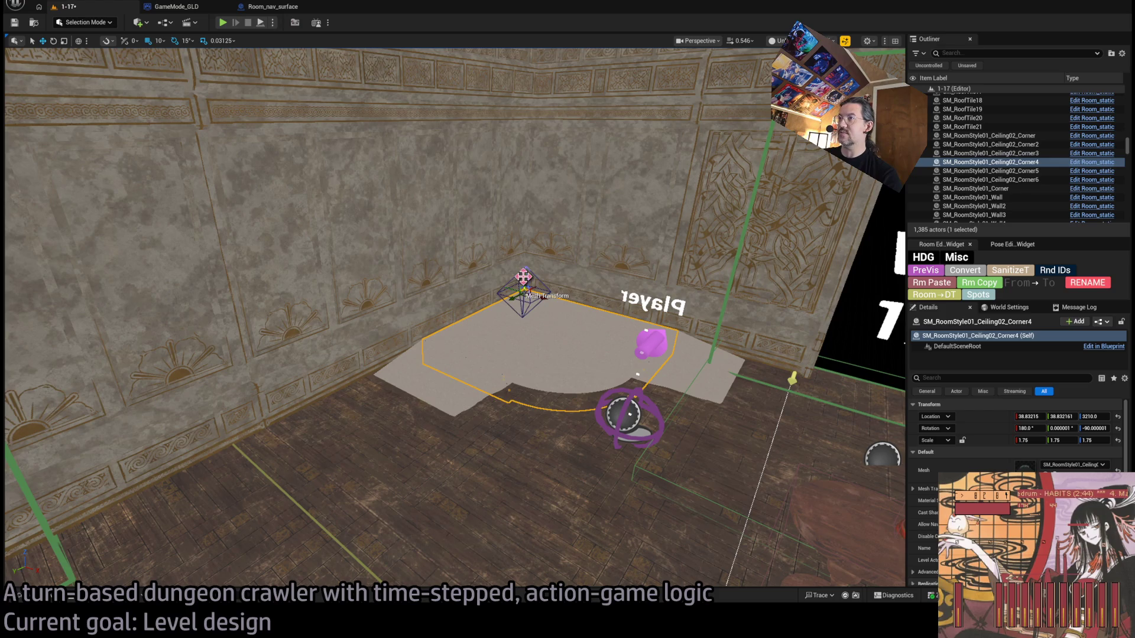
mouse_move(523, 276)
left_mouse_down("alt")
mouse_move(519, 240)
mouse_move(526, 263)
left_mouse_up("alt")
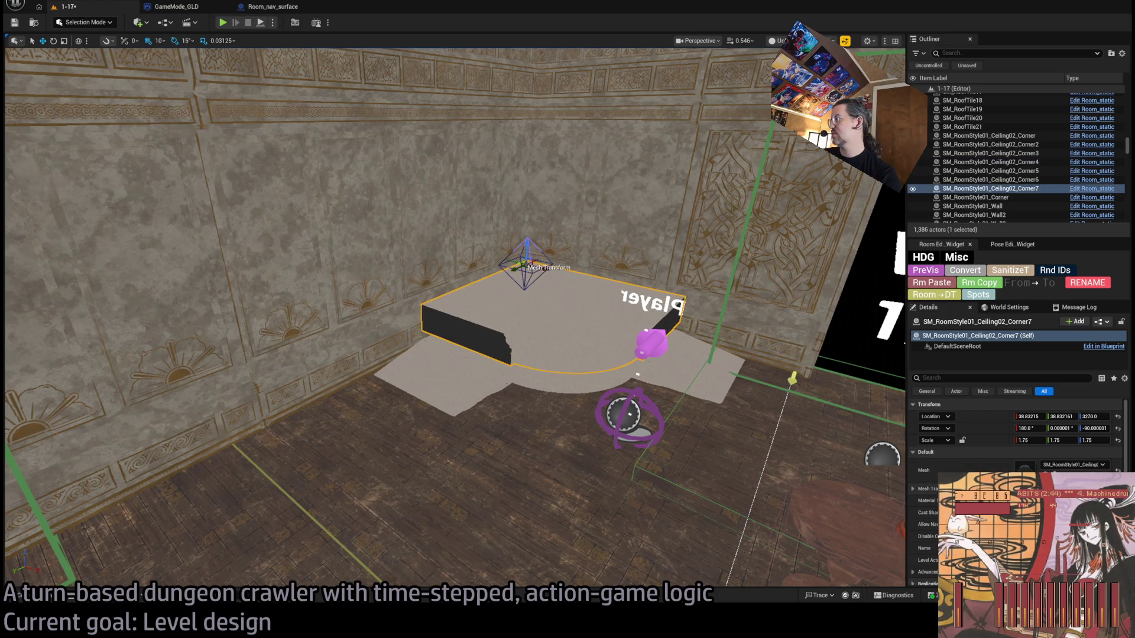
left_click(1093, 441)
type("1")
key("Return")
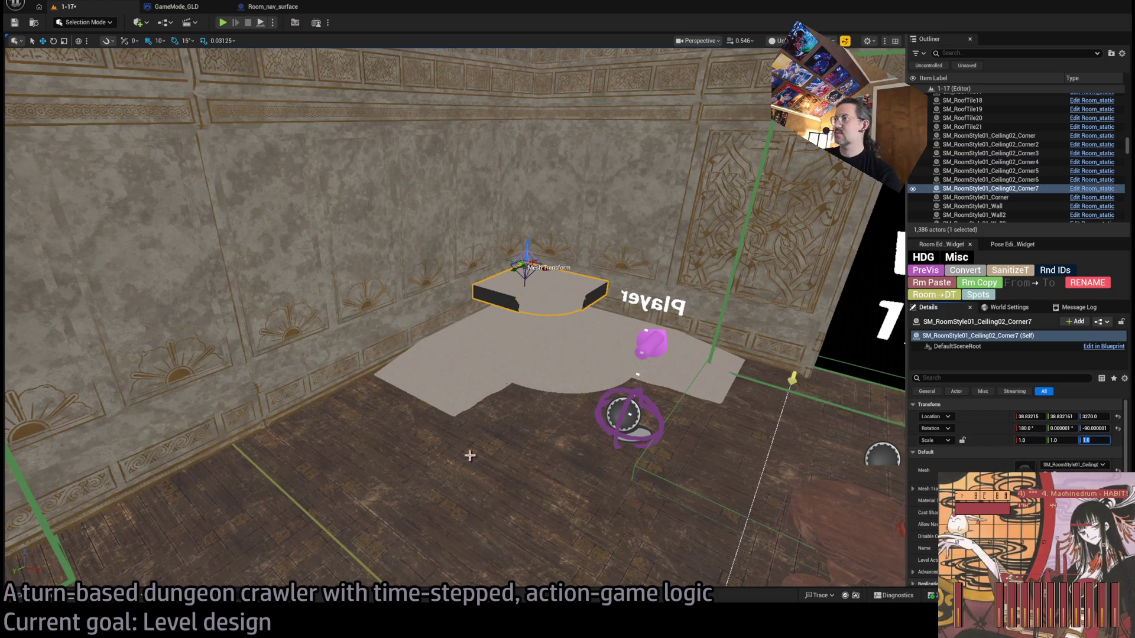
Step: Assign the SM_Piano mesh from the Content Browser to the copy's Mesh slot
left_click(32, 595)
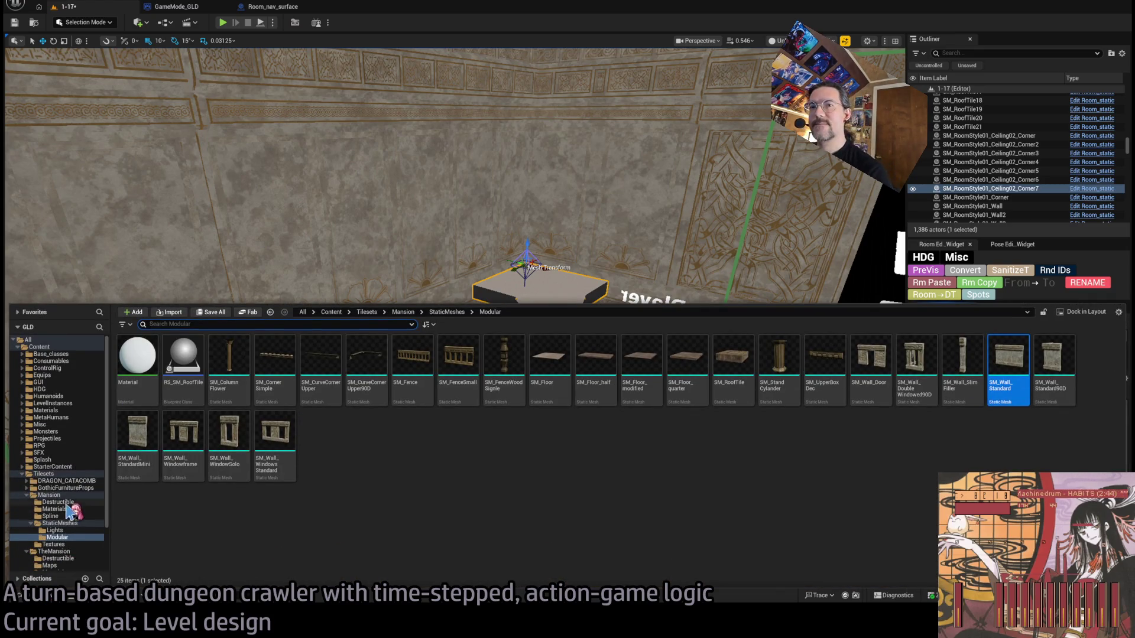
left_click(44, 475)
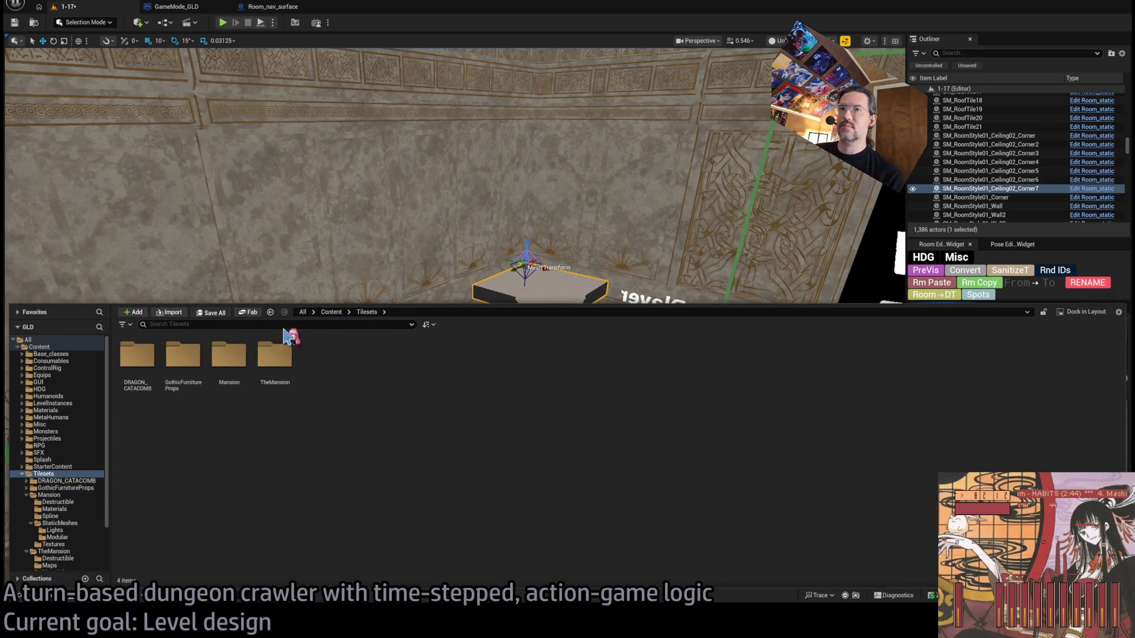
left_click(39, 29)
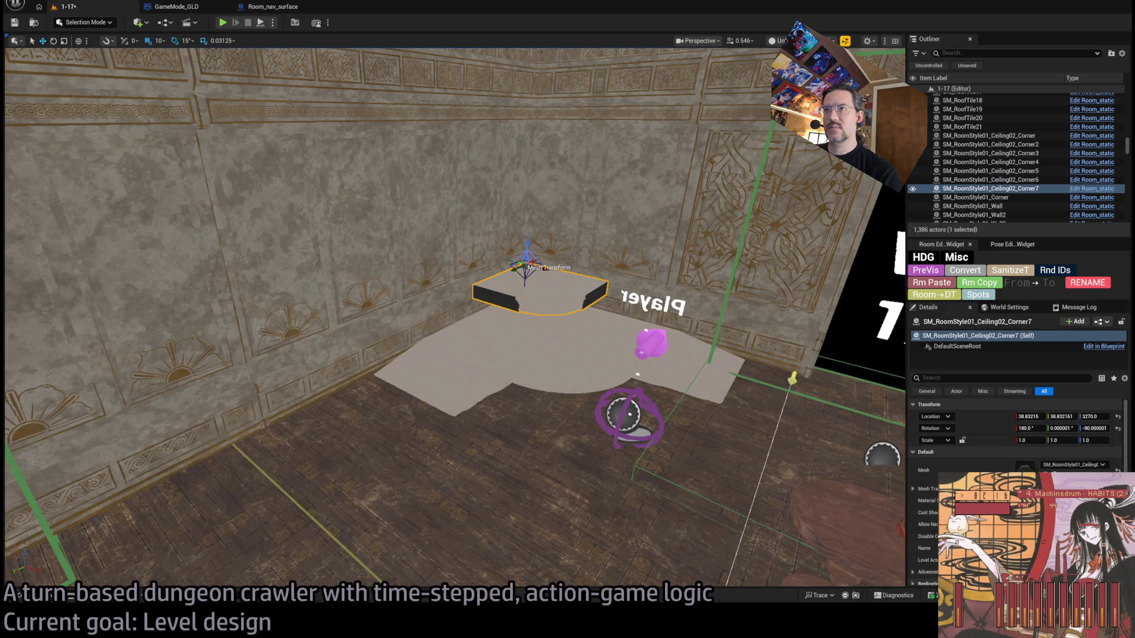
left_click(20, 595)
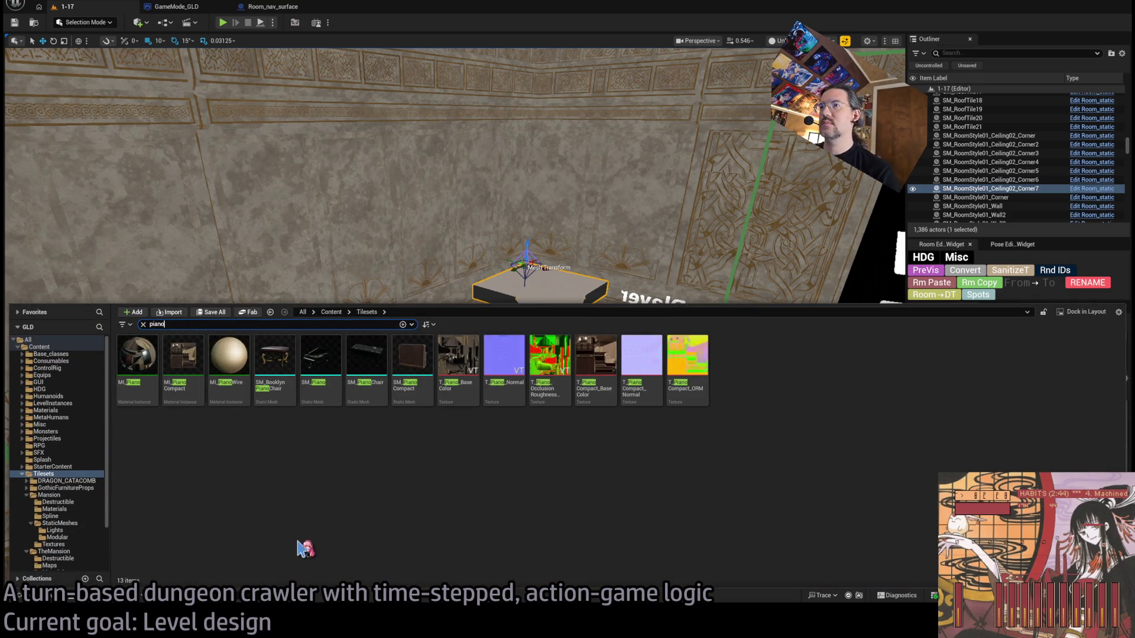
left_click(321, 354)
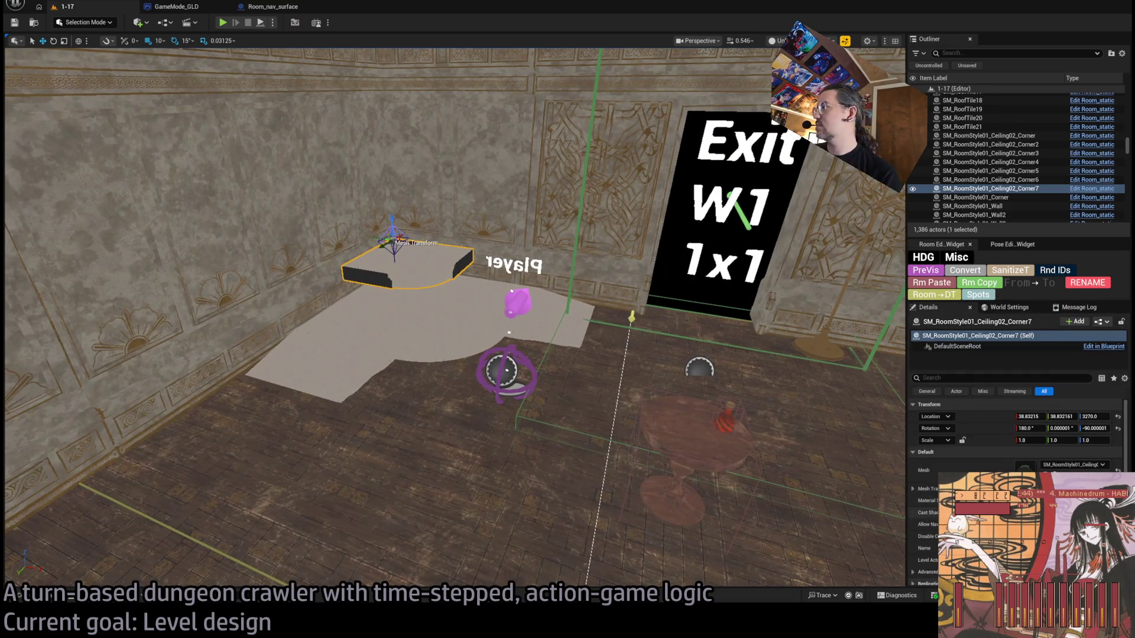
left_click(1117, 467)
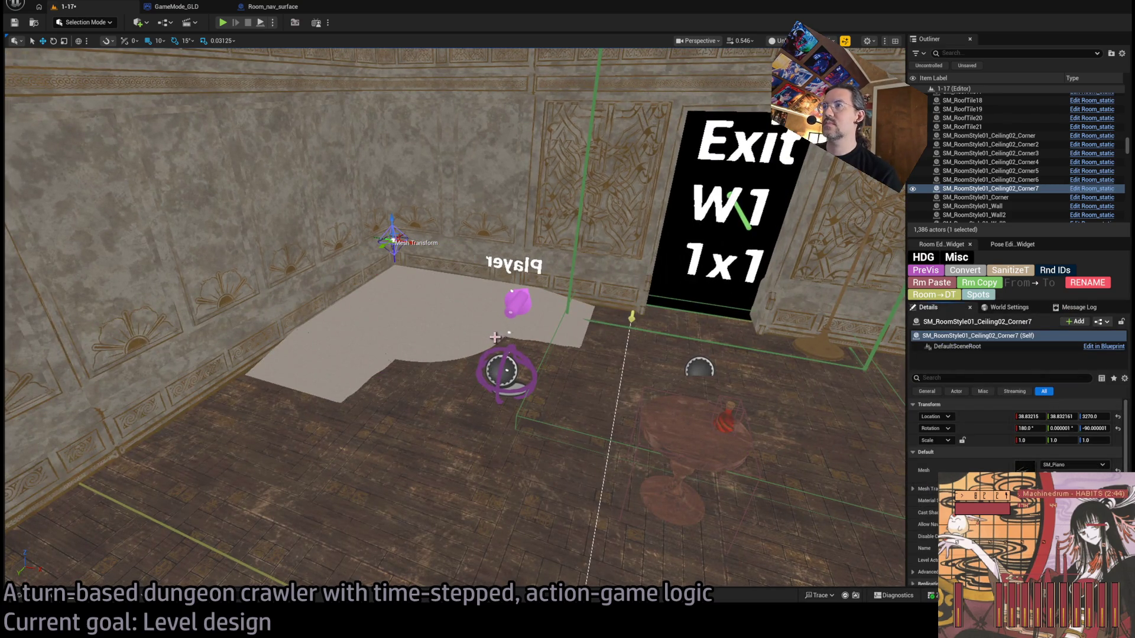
key("f")
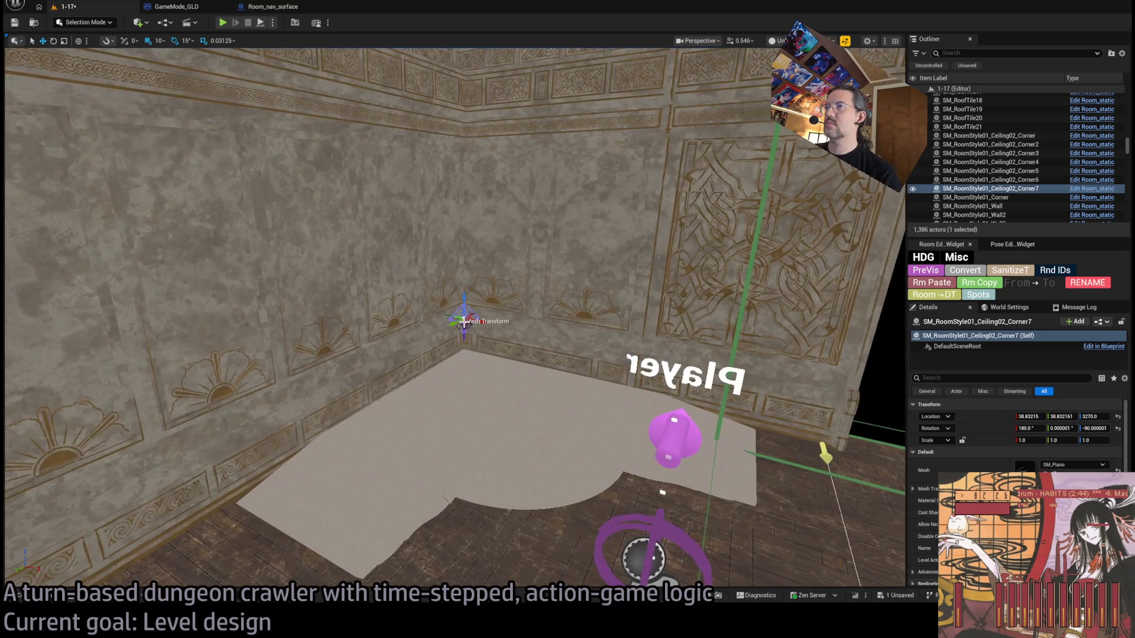
mouse_move(509, 410)
left_mouse_down()
mouse_move(473, 414)
mouse_move(502, 437)
left_mouse_up()
Step: Set the piano's rotation to 0, 0, 0 so it stands upright
left_click_drag(461, 355, 452, 350)
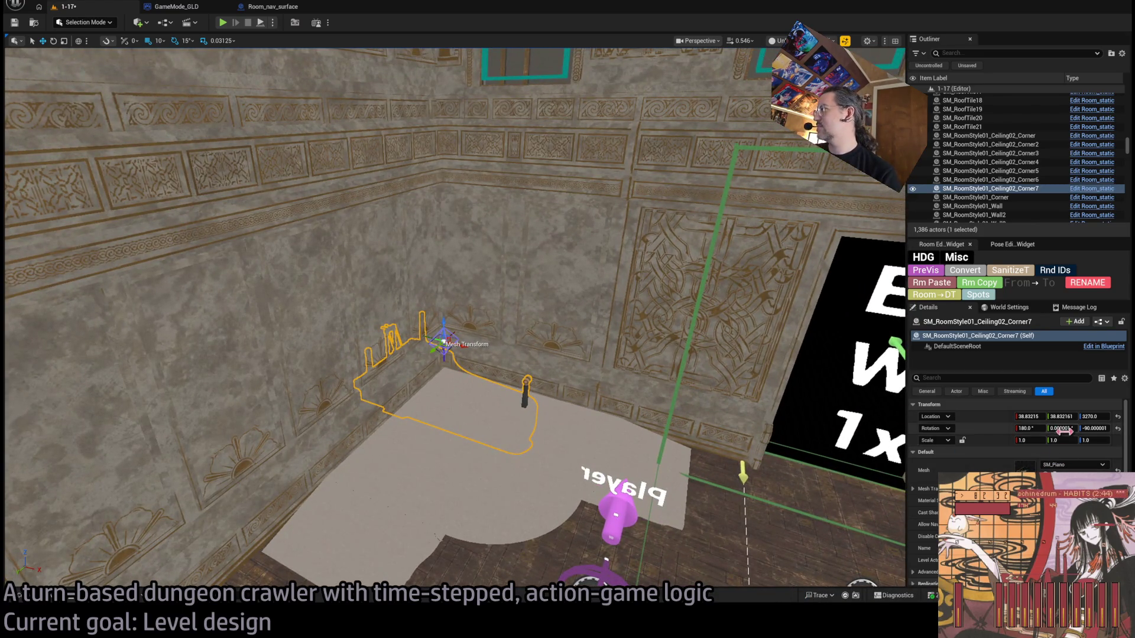
type("0")
key("Tab")
type("0")
key("Tab")
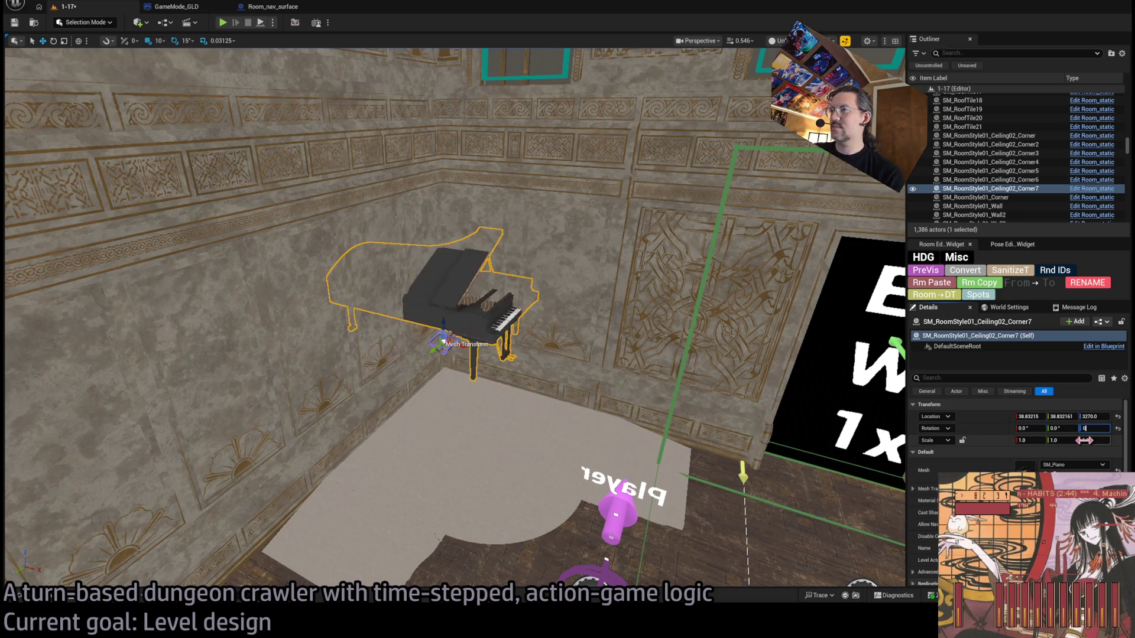
type(".0")
key("Return")
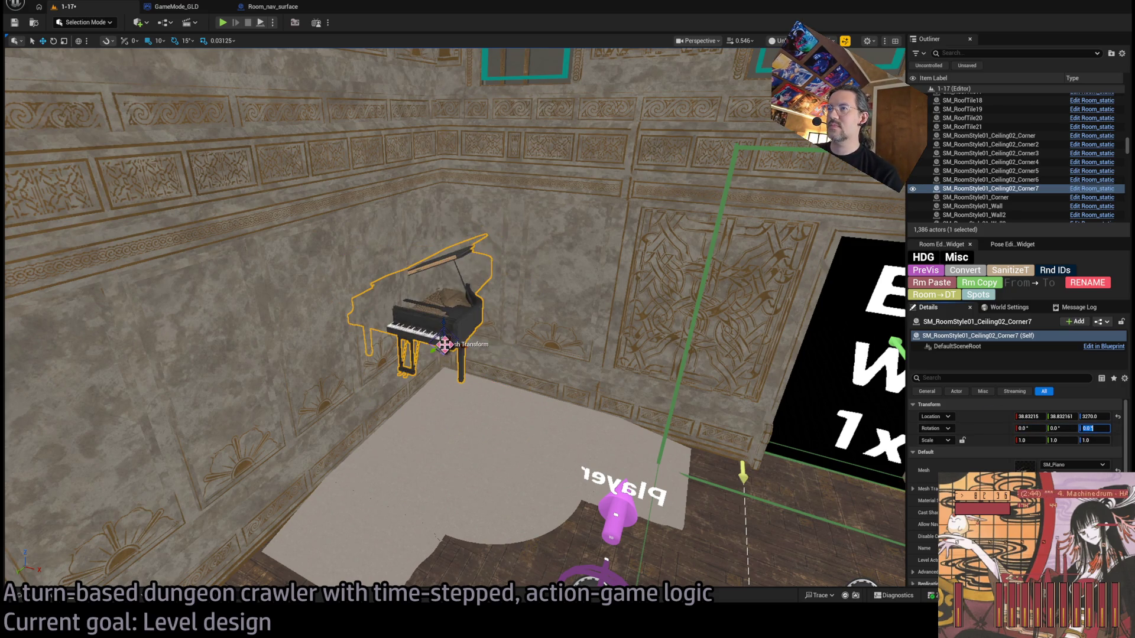
Step: Move the piano onto the rug and lower its Z location to floor height
mouse_move(445, 347)
left_mouse_down()
mouse_move(492, 402)
mouse_move(496, 431)
mouse_move(493, 408)
left_mouse_up()
scroll(495, 406, "up", 10)
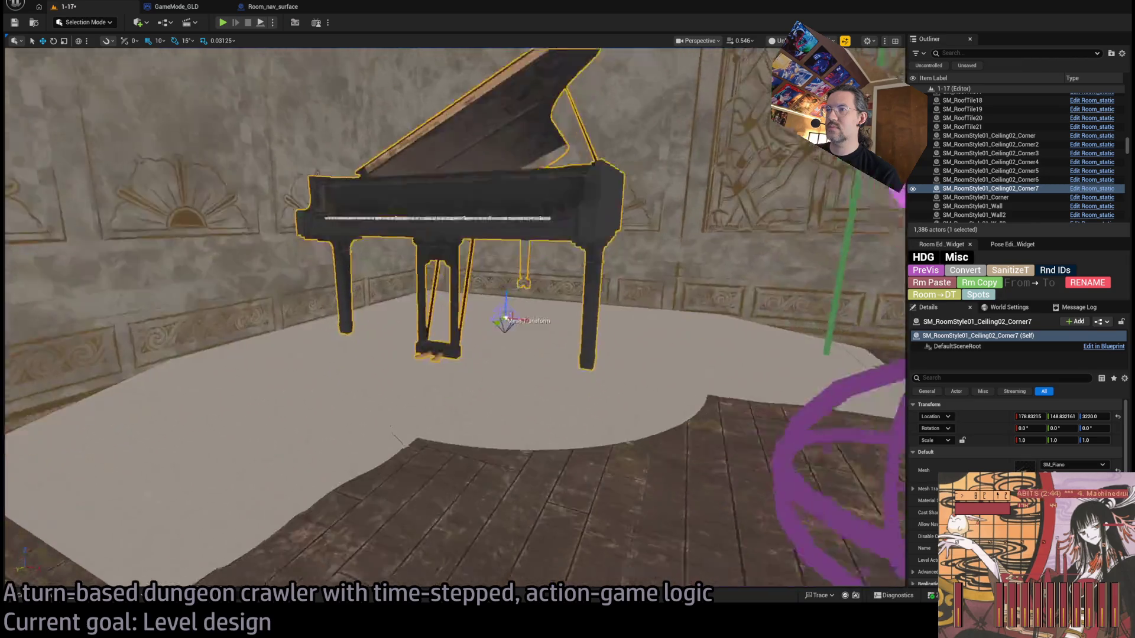
scroll(455, 319, "down", 5)
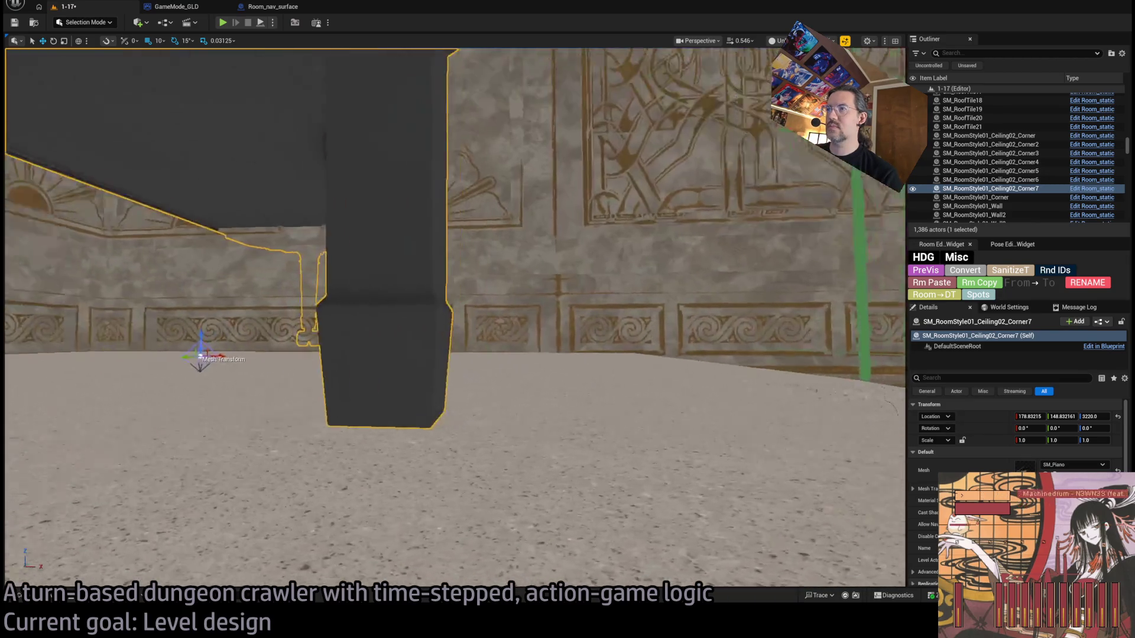
scroll(198, 123, "down", 3)
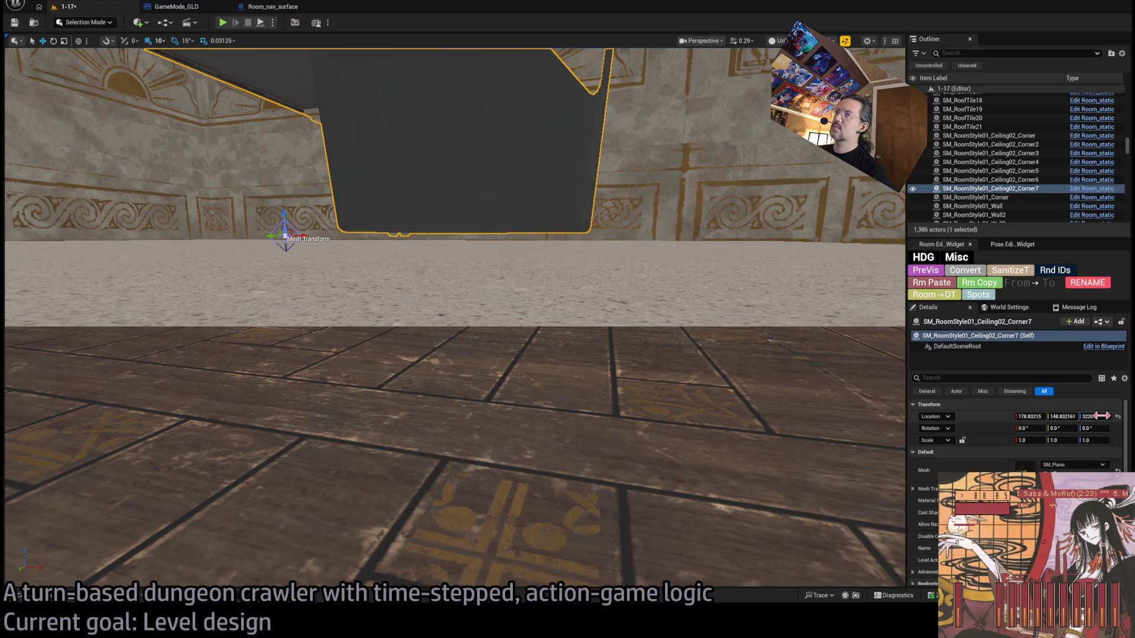
mouse_move(1100, 417)
left_mouse_down()
mouse_move(1114, 417)
mouse_move(1096, 417)
left_mouse_up()
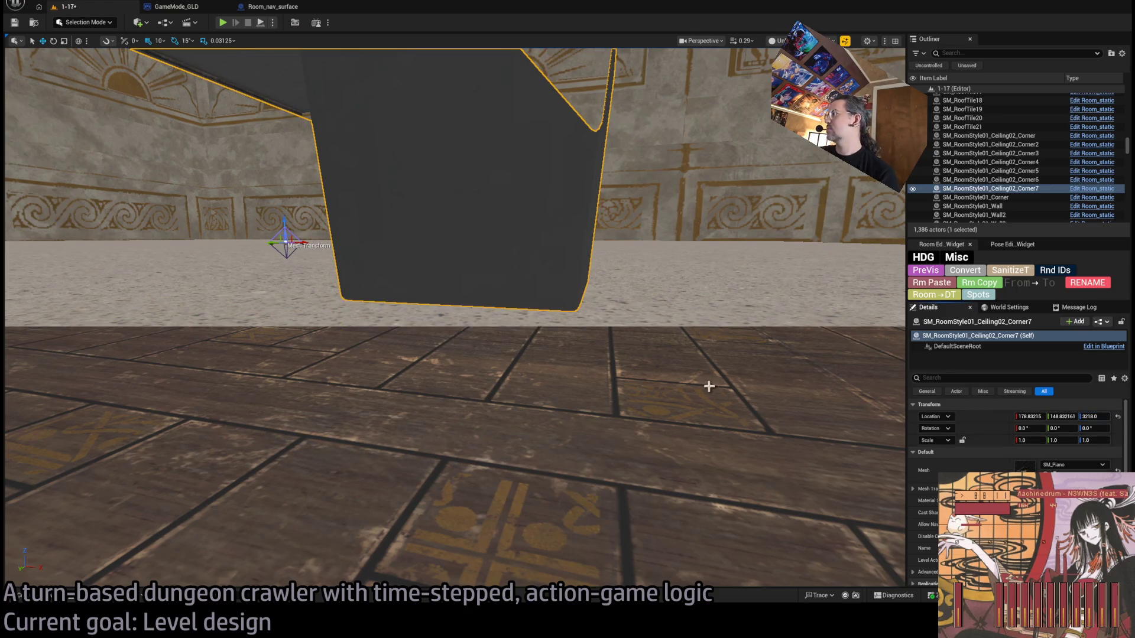
Step: Rotate the piano to -45° and select two of the rug's corner pieces
mouse_move(710, 387)
left_mouse_down()
mouse_move(603, 284)
mouse_move(619, 351)
left_mouse_up()
key("e")
mouse_move(507, 326)
left_mouse_down()
mouse_move(482, 334)
mouse_move(498, 345)
left_mouse_up()
mouse_move(627, 454)
left_mouse_down()
mouse_move(627, 373)
mouse_move(626, 473)
left_mouse_up()
left_click(990, 162)
left_click(990, 179, "ctrl")
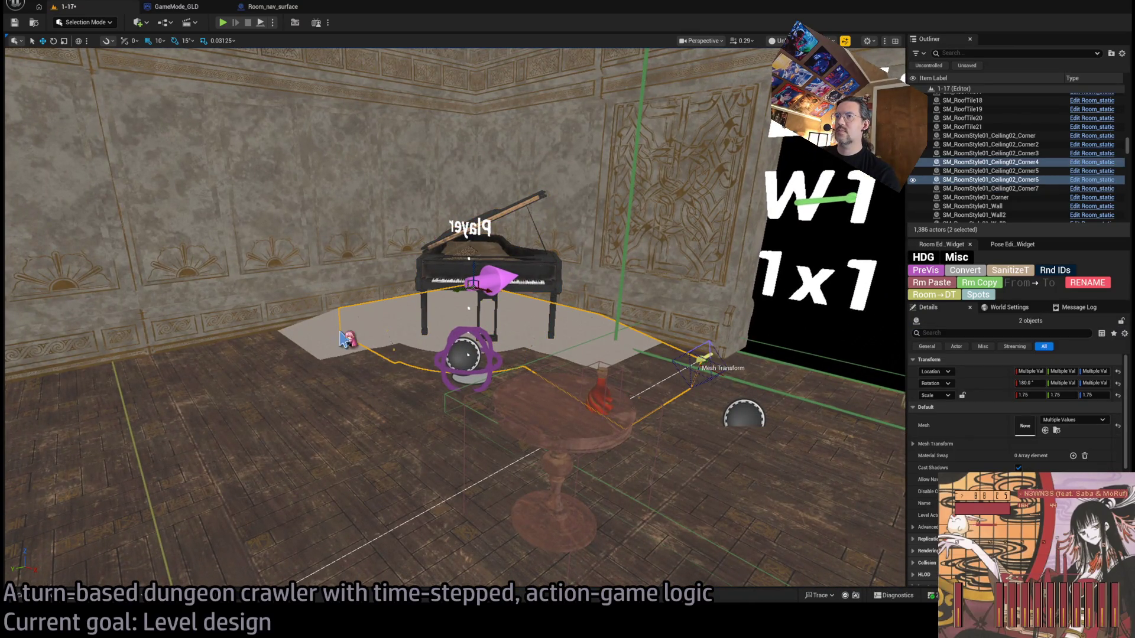
Step: Scale up the three rug corner pieces, then select the piano and open its SM_Piano mesh
left_click(341, 340, "ctrl")
left_click_drag(341, 340, 412, 332)
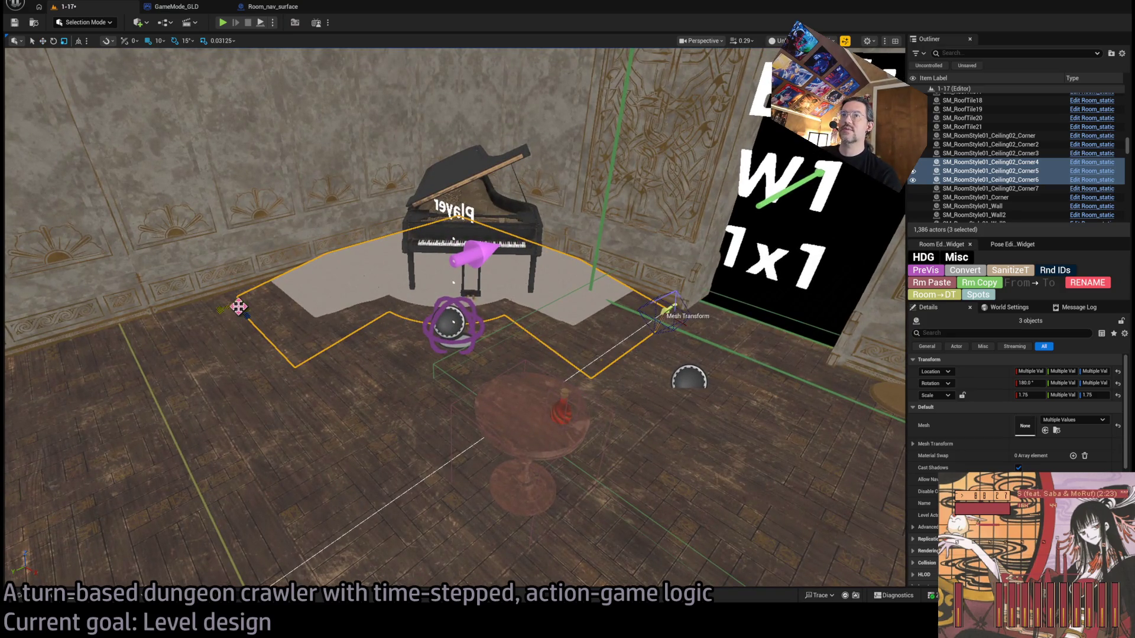
left_click(289, 299)
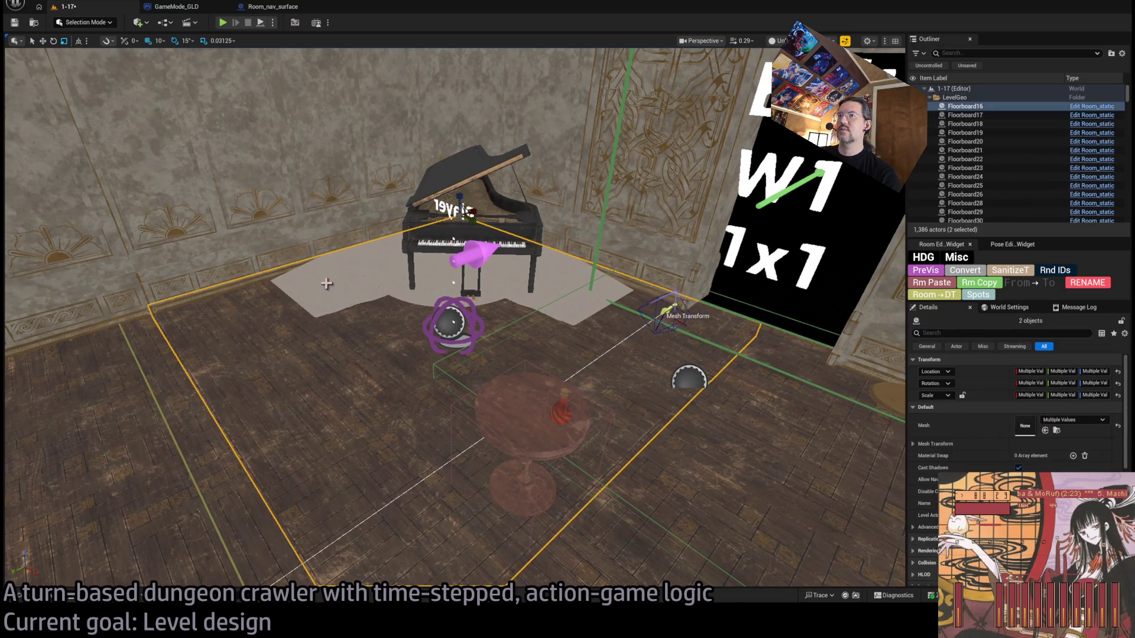
key("ctrl+z")
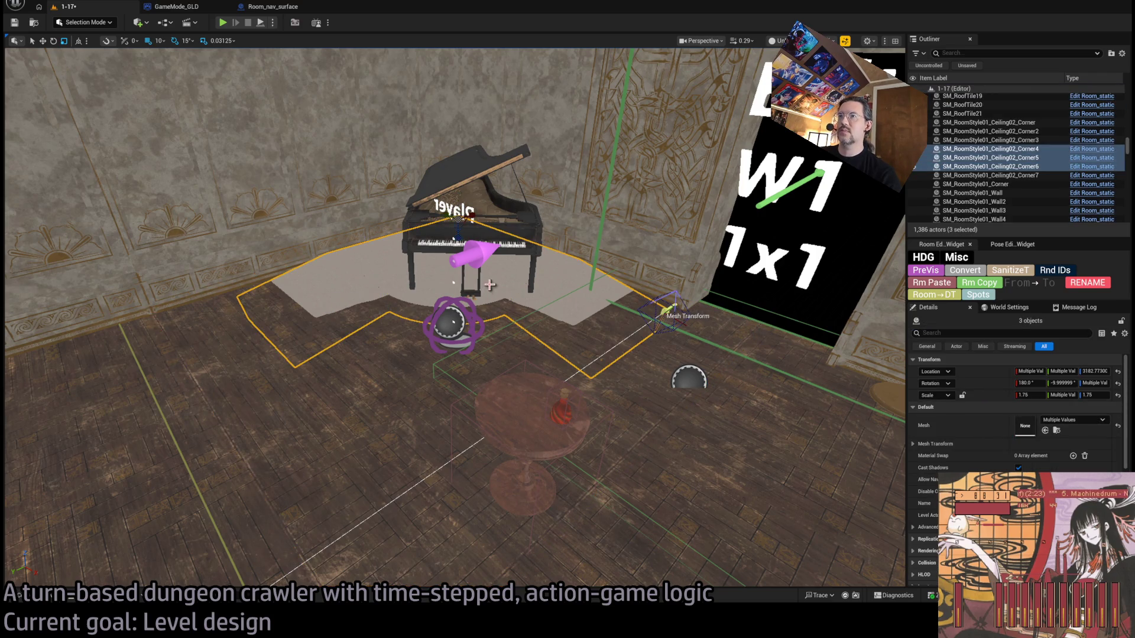
left_click_drag(459, 219, 482, 203)
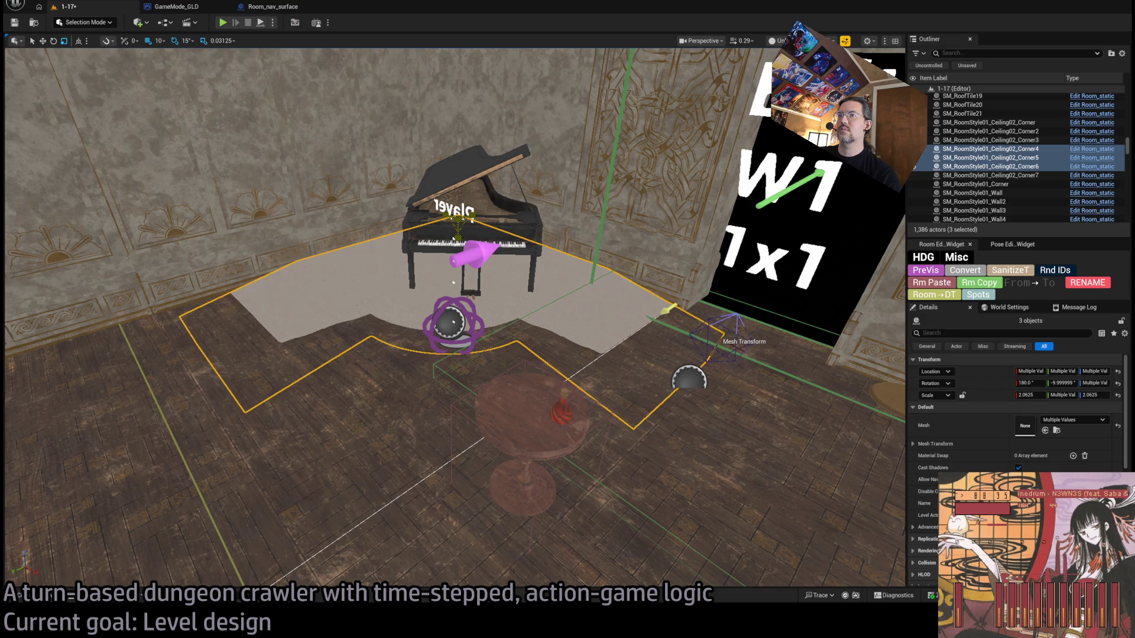
scroll(476, 243, "up", 8)
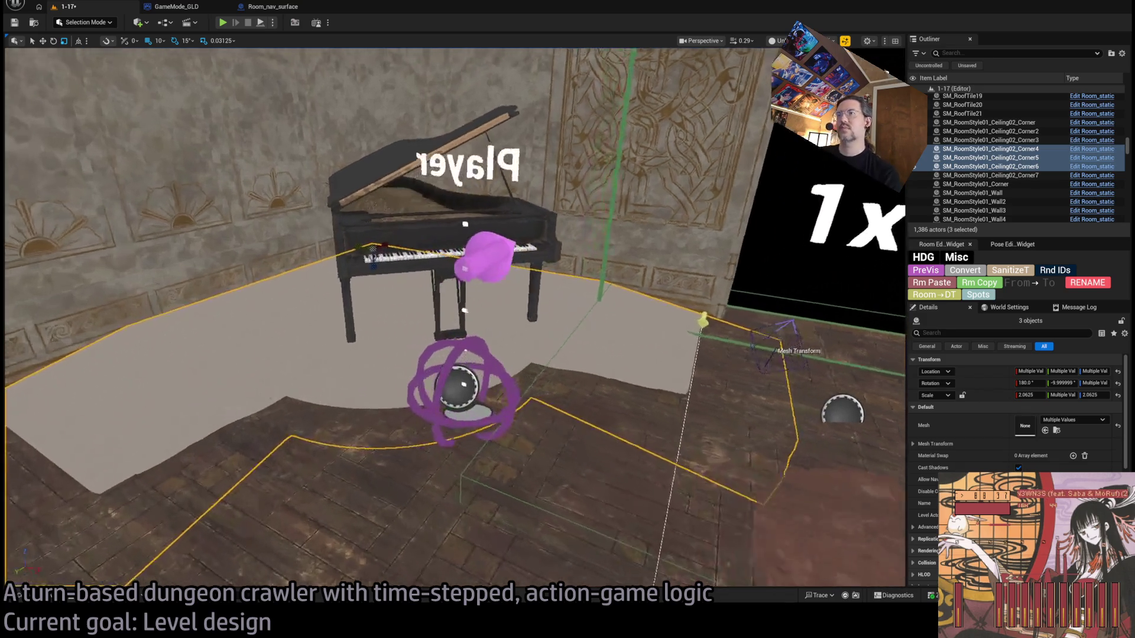
scroll(476, 243, "down", 6)
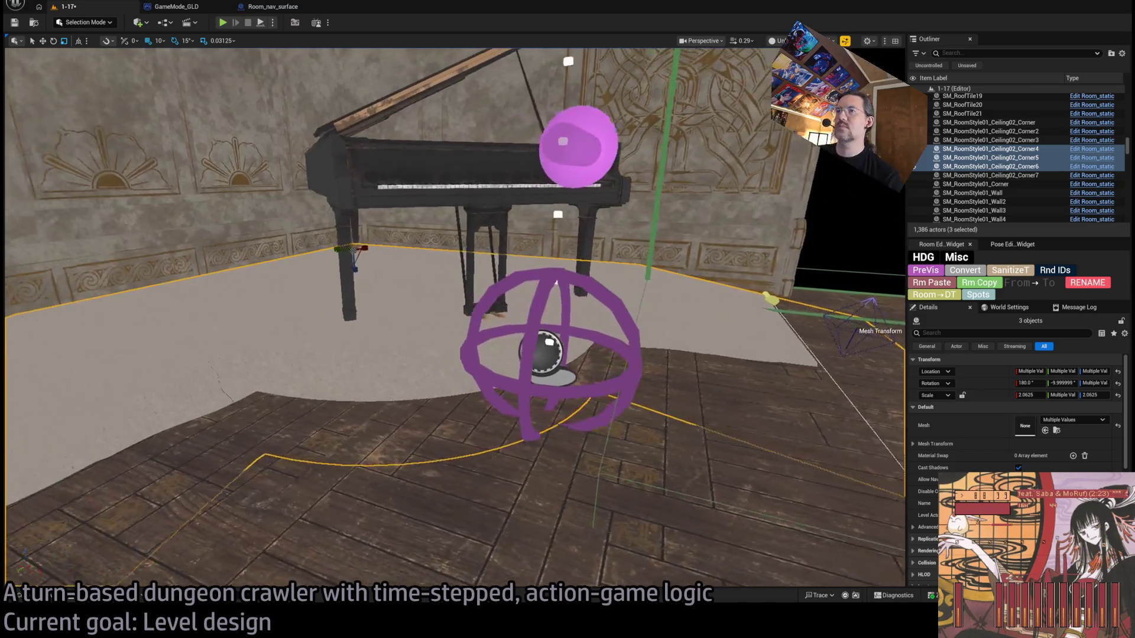
scroll(476, 243, "down", 6)
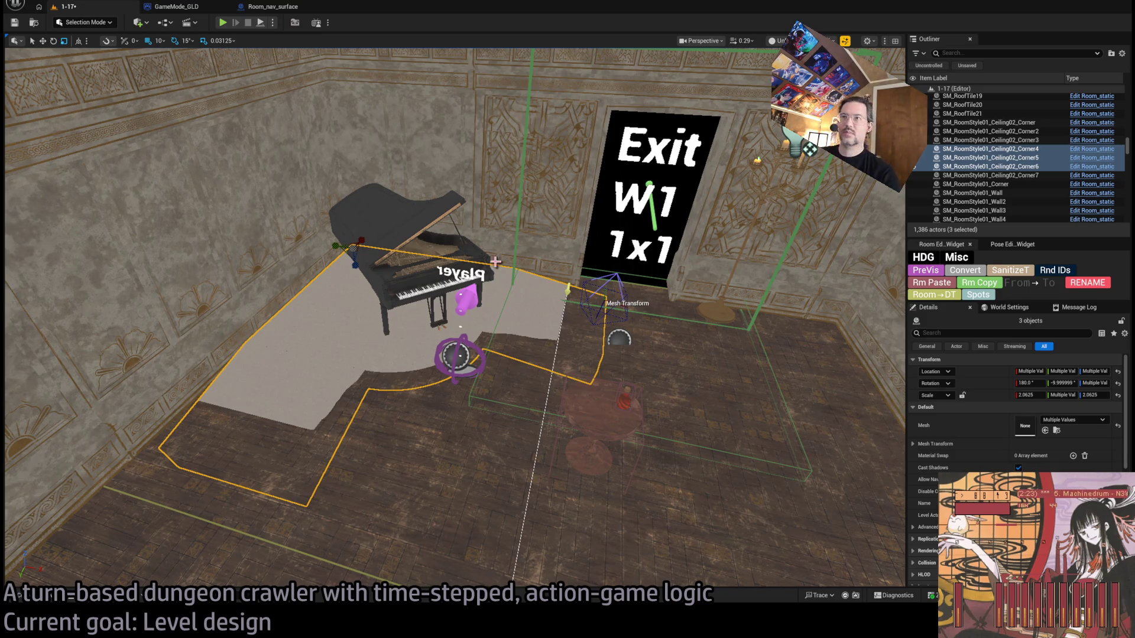
left_click_drag(354, 250, 367, 245)
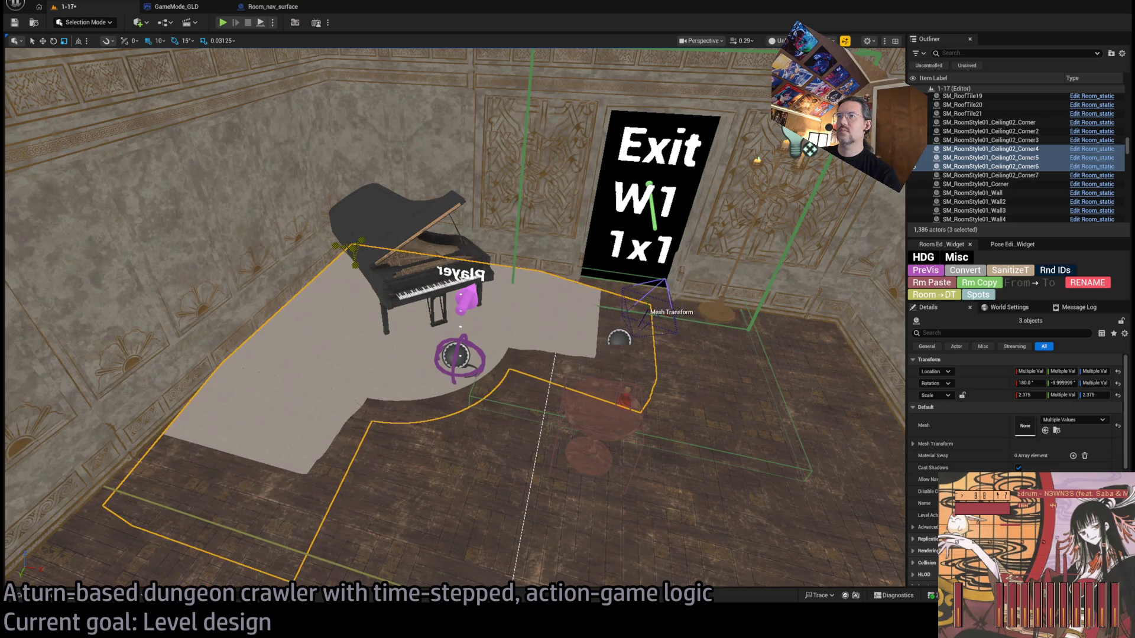
key("f")
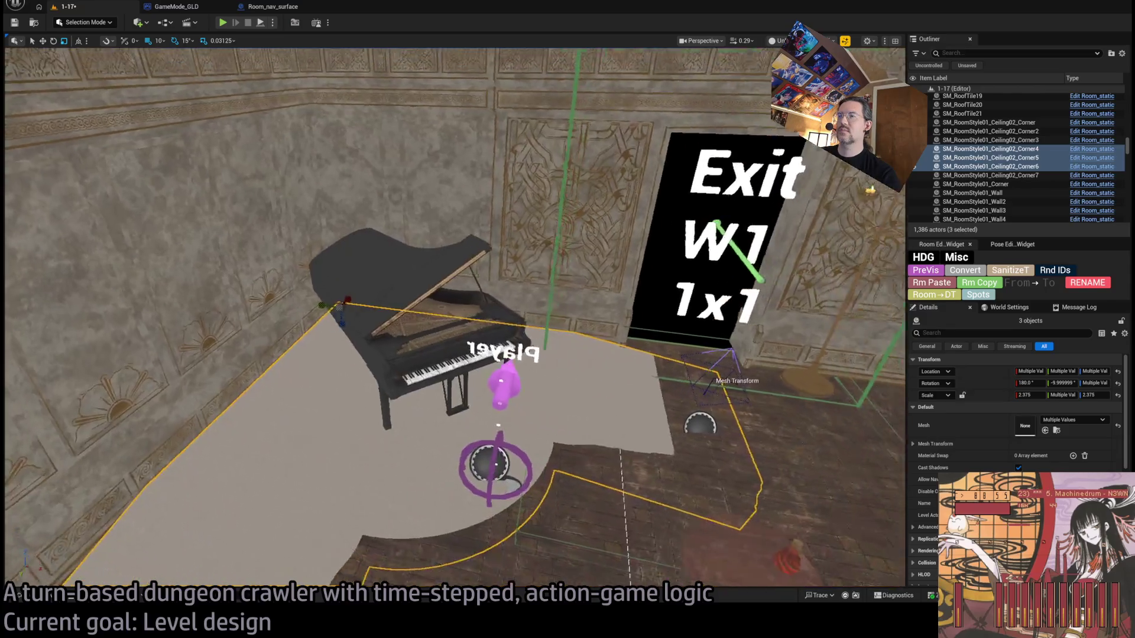
left_click(373, 290)
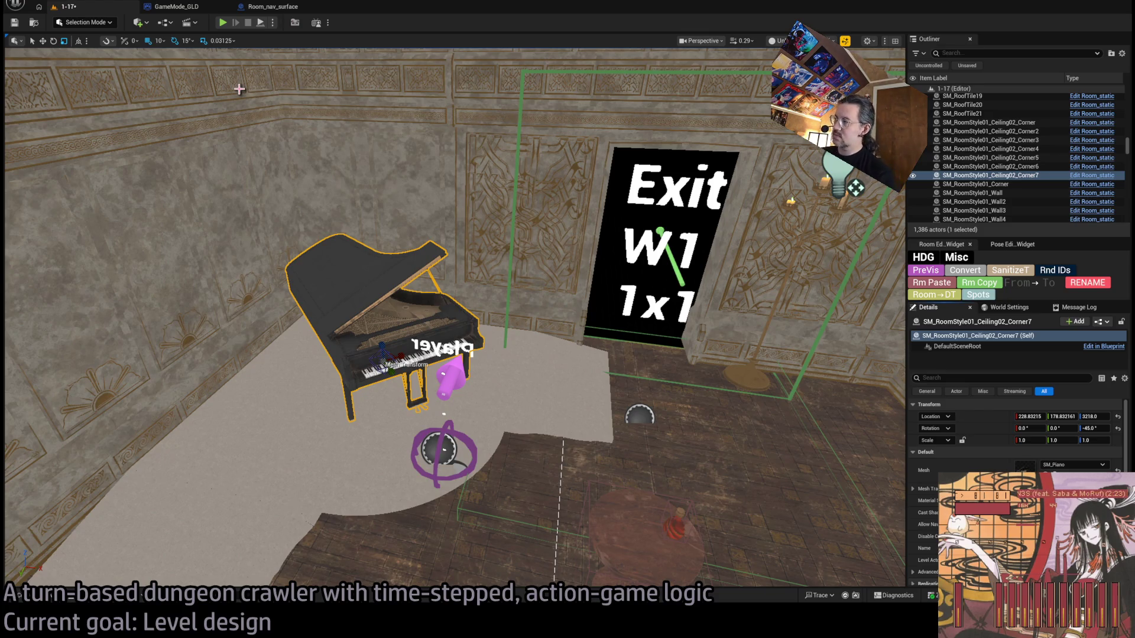
double_click(394, 291)
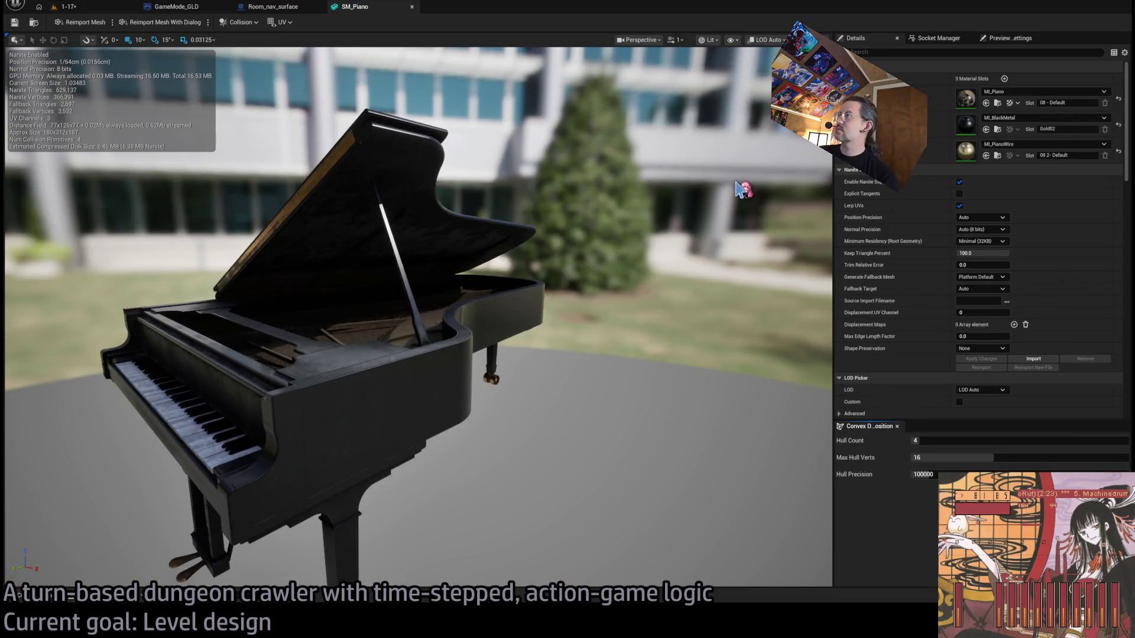
scroll(738, 217, "down", 5)
left_click_drag(739, 217, 461, 225)
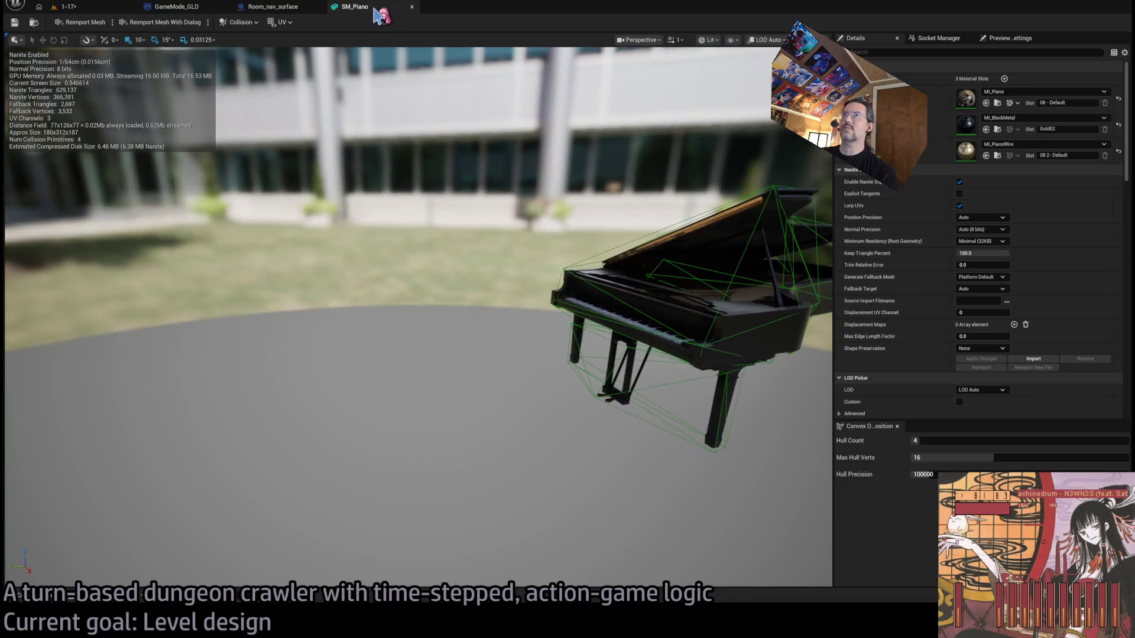
left_click(412, 6)
left_click(62, 4)
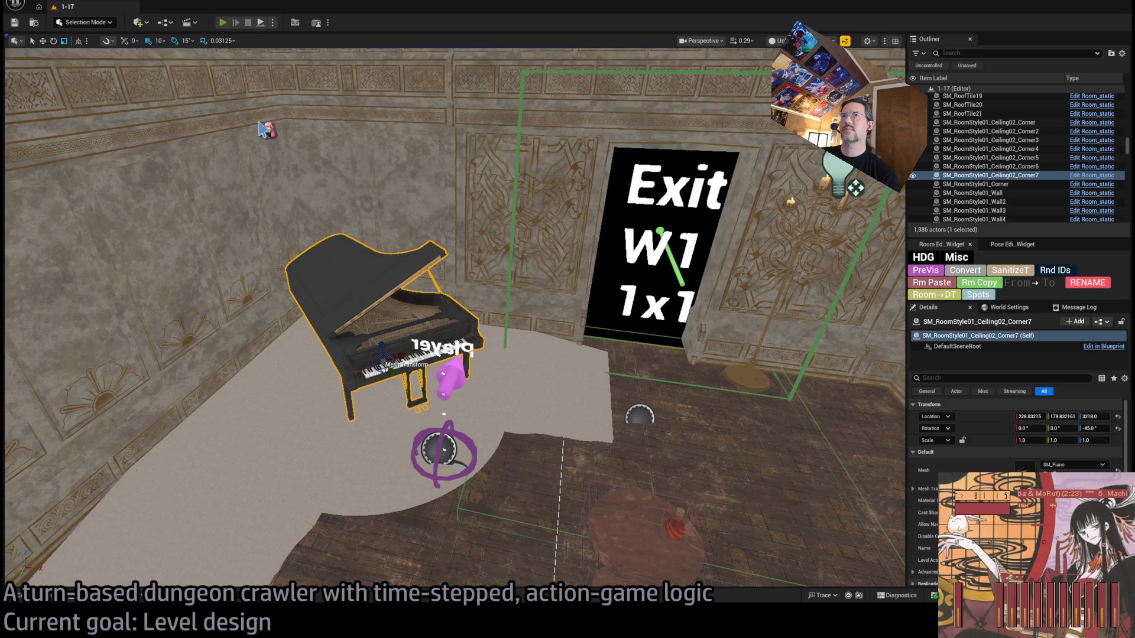
key("alt+p")
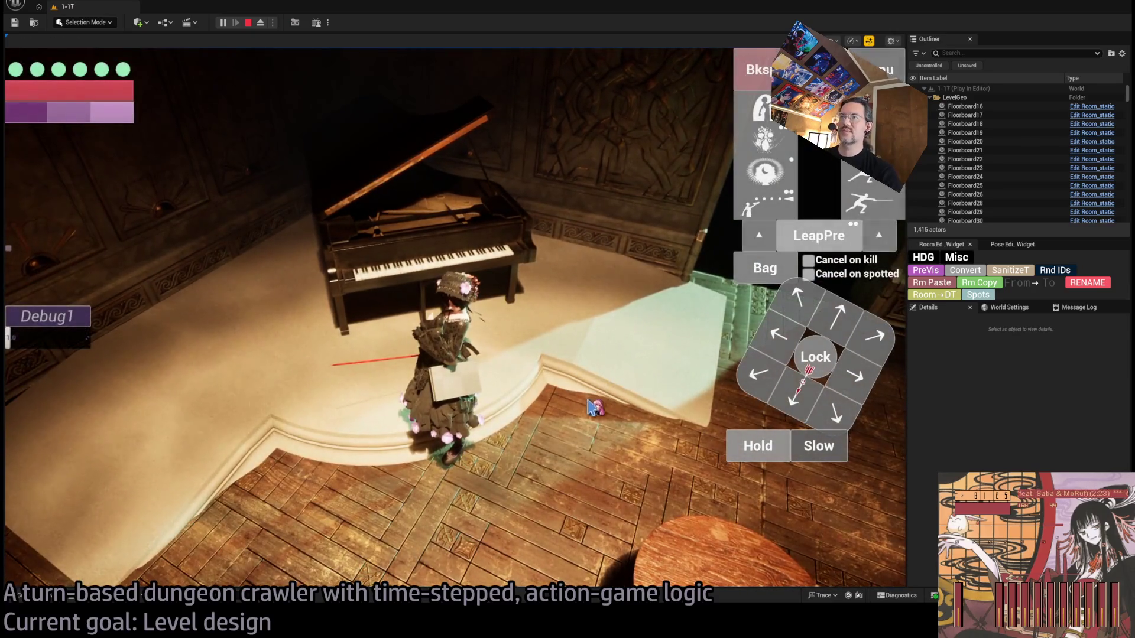
Step: Stop the test play, slide the Corner5 floor piece aside, and delete the Corner4 platform under the piano
key("Escape")
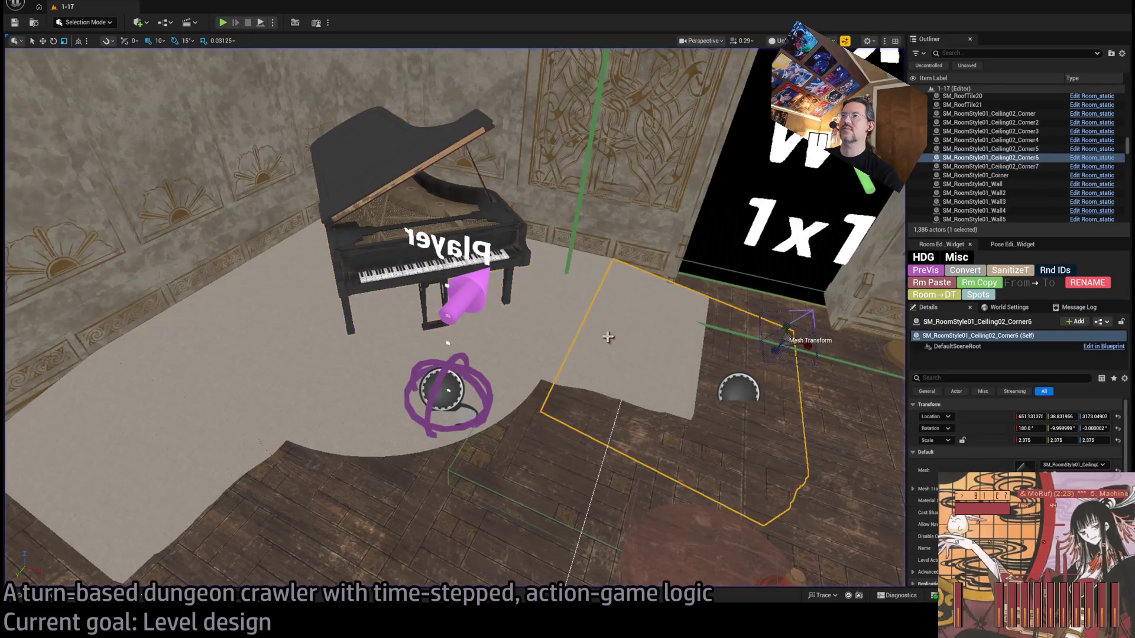
mouse_move(496, 356)
left_mouse_down()
mouse_move(426, 243)
mouse_move(378, 235)
mouse_move(640, 279)
left_mouse_up()
key("e")
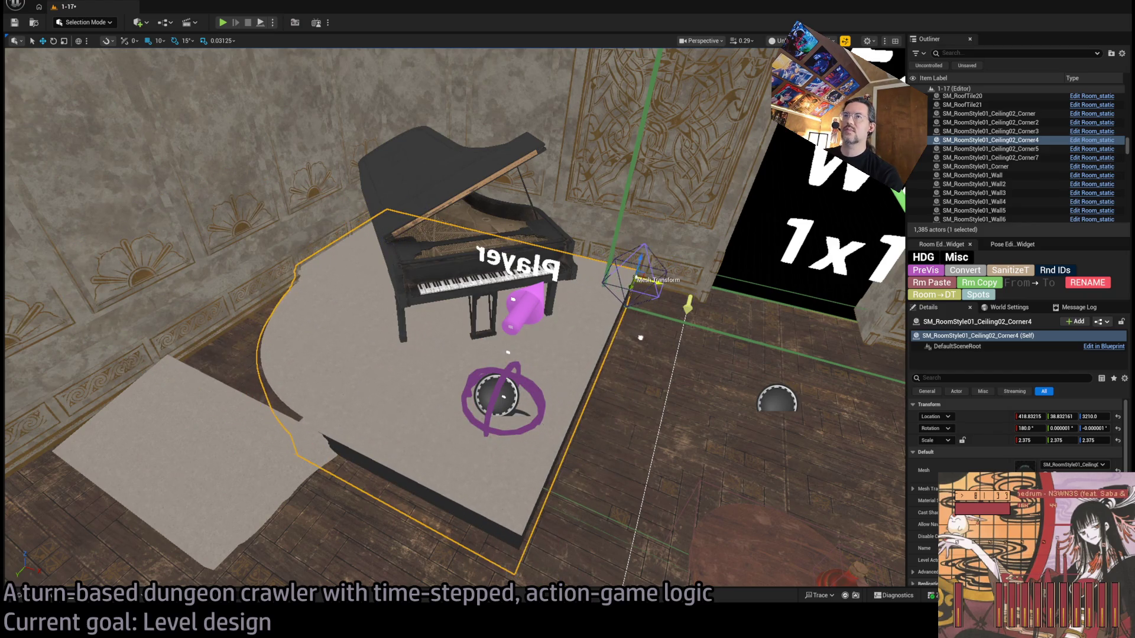
left_click(279, 463)
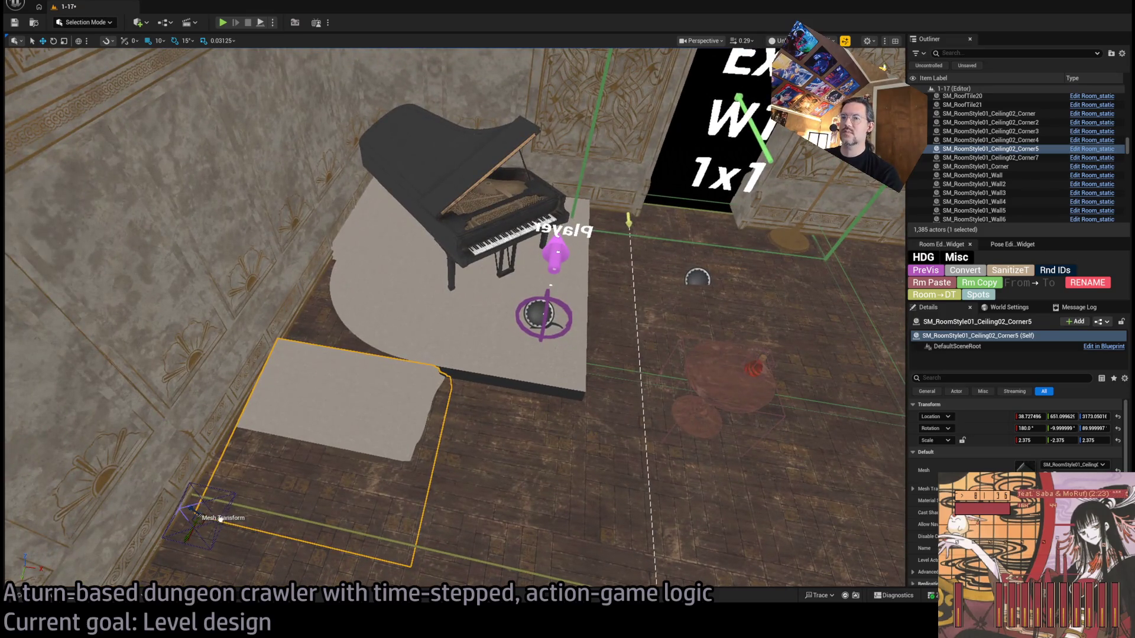
left_click_drag(220, 519, 386, 546)
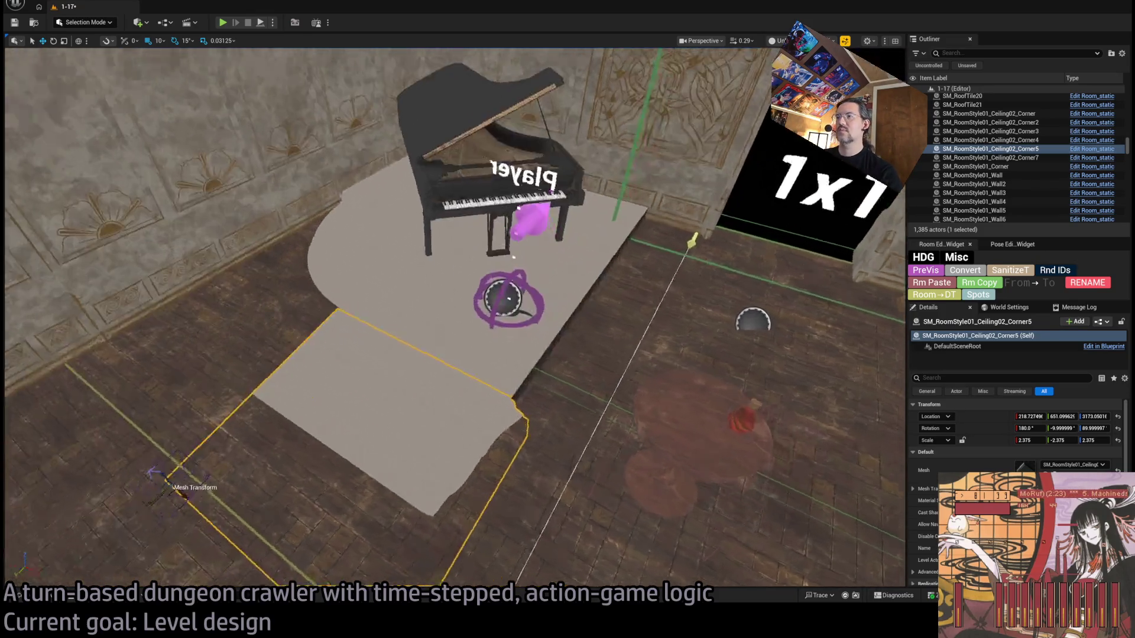
scroll(567, 394, "down", 5)
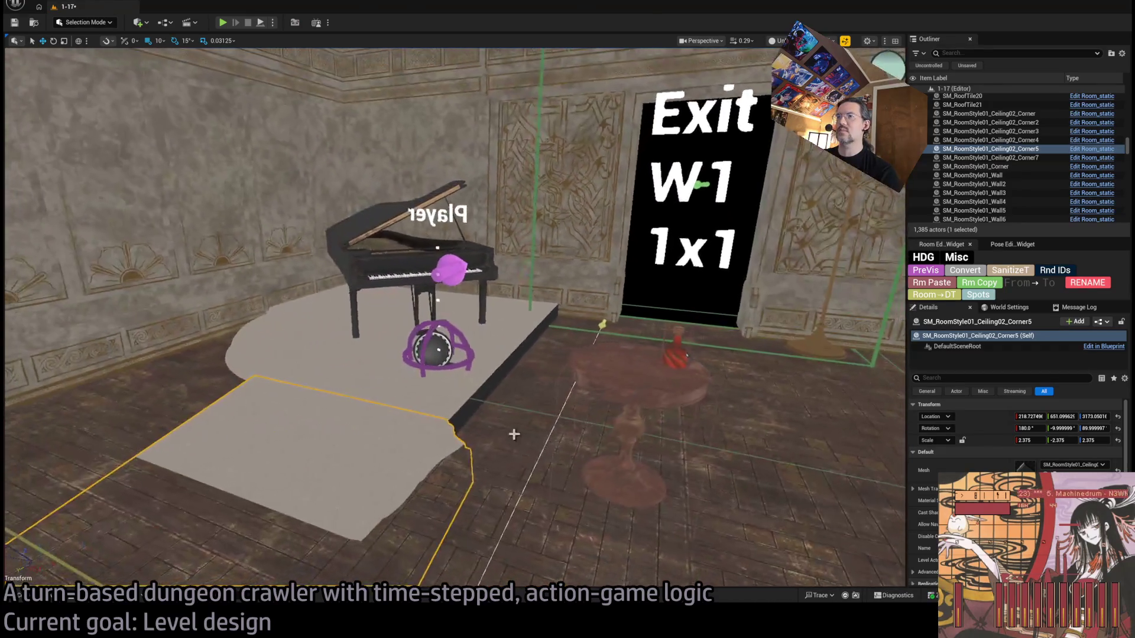
left_click(567, 393)
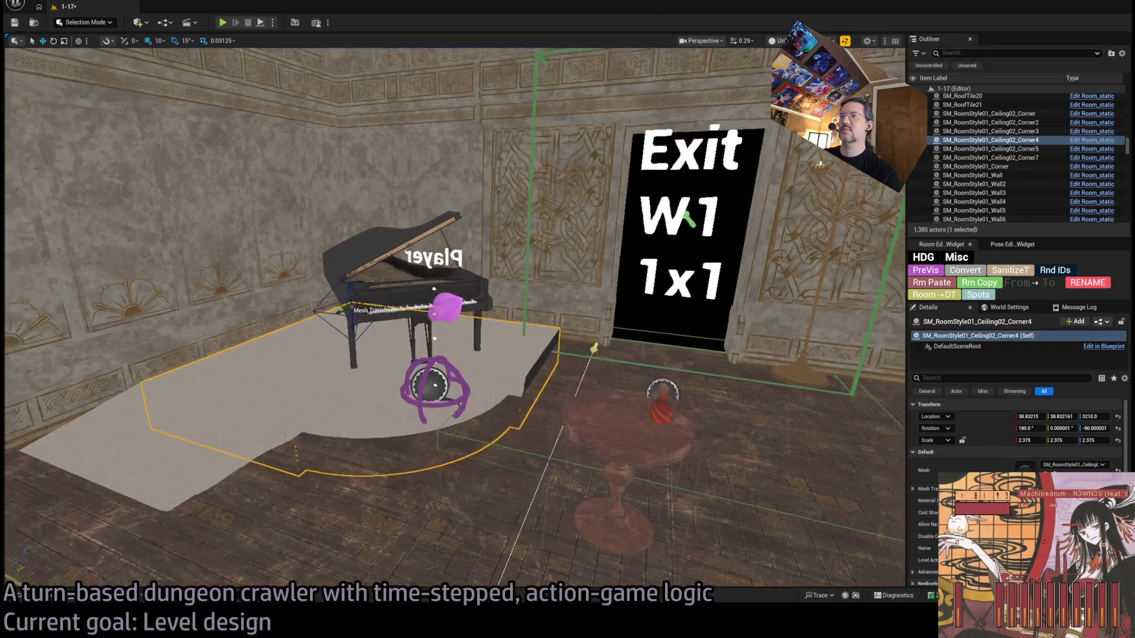
key("Delete")
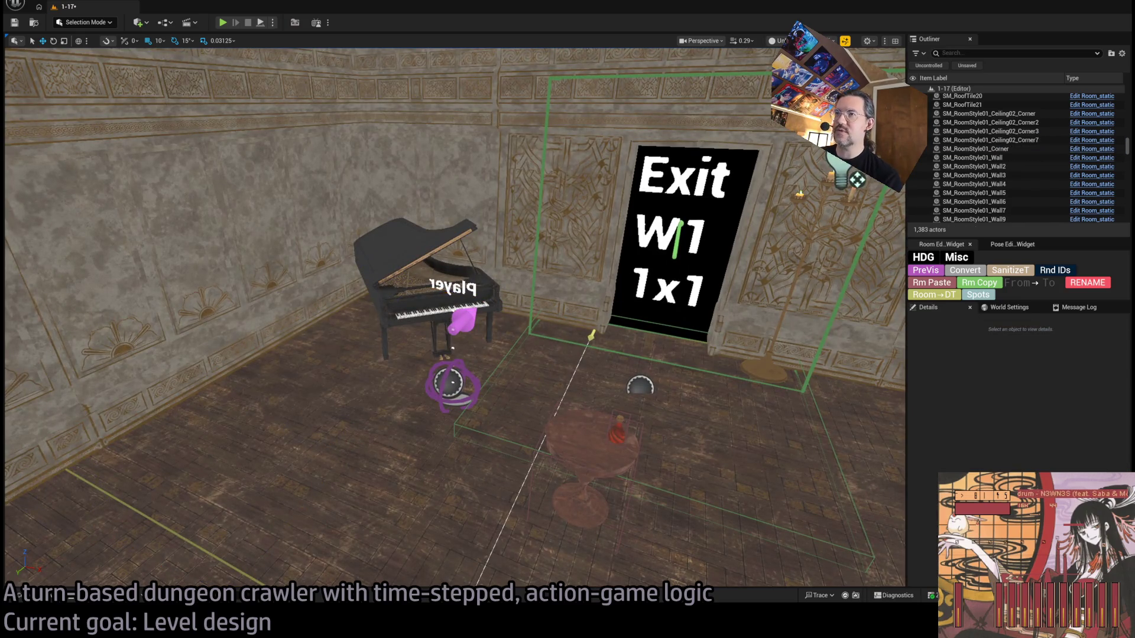
Step: Lower the piano along Z until it rests on the floor at about 3200
left_click(407, 319)
key("f")
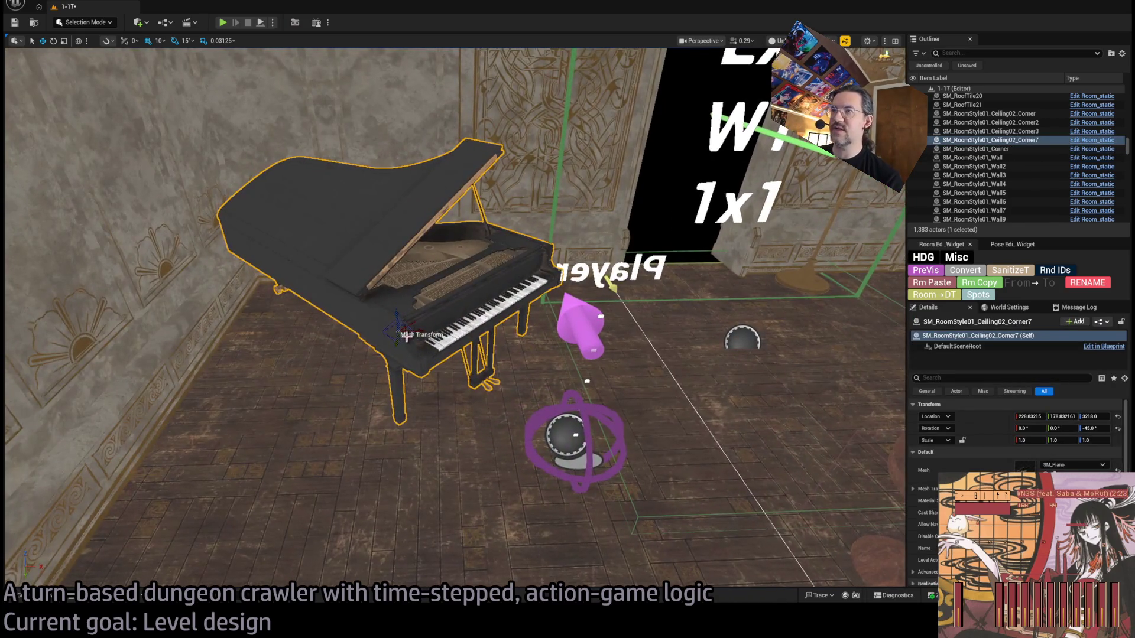
mouse_move(406, 338)
left_mouse_down()
mouse_move(513, 255)
mouse_move(591, 245)
left_mouse_up()
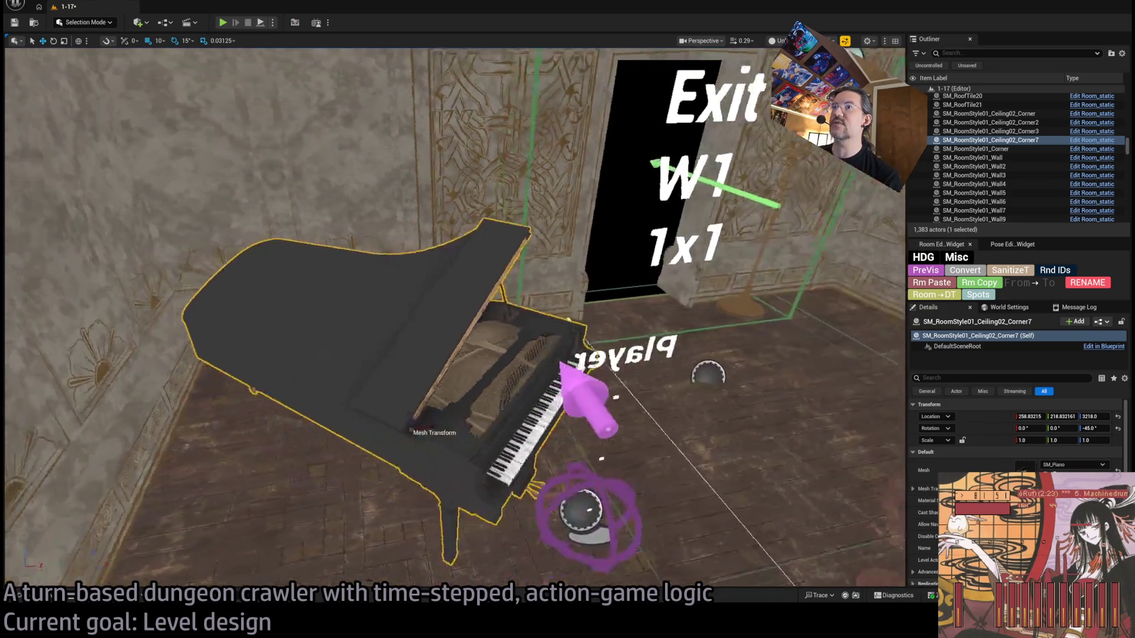
mouse_move(476, 226)
left_mouse_down()
mouse_move(475, 243)
mouse_move(475, 225)
left_mouse_up()
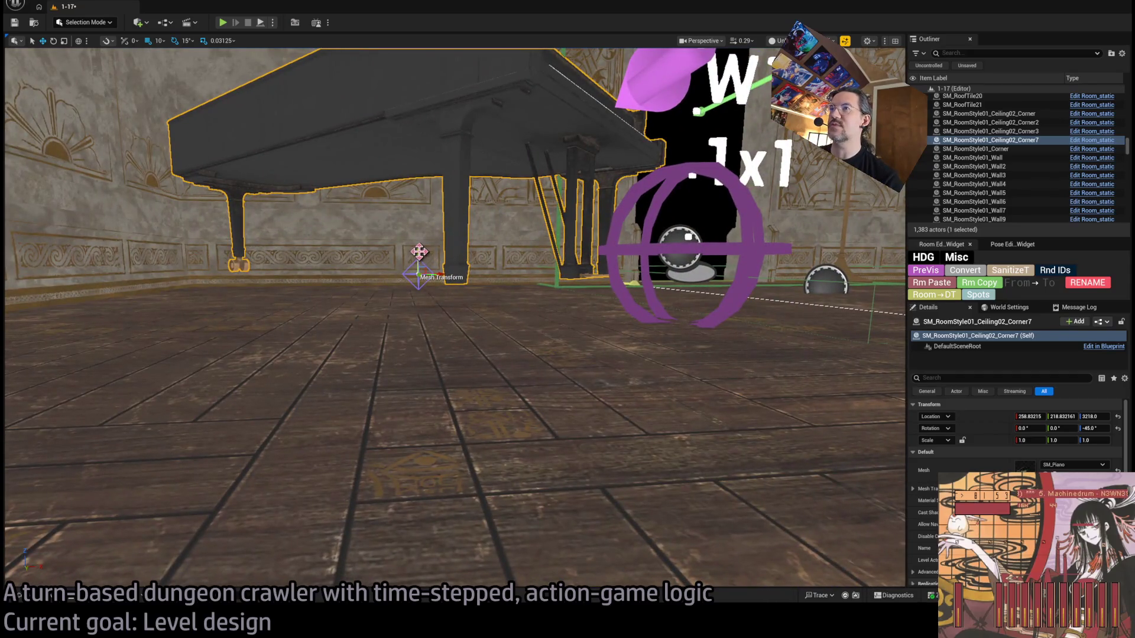
mouse_move(419, 252)
left_mouse_down()
mouse_move(415, 279)
mouse_move(416, 267)
left_mouse_up()
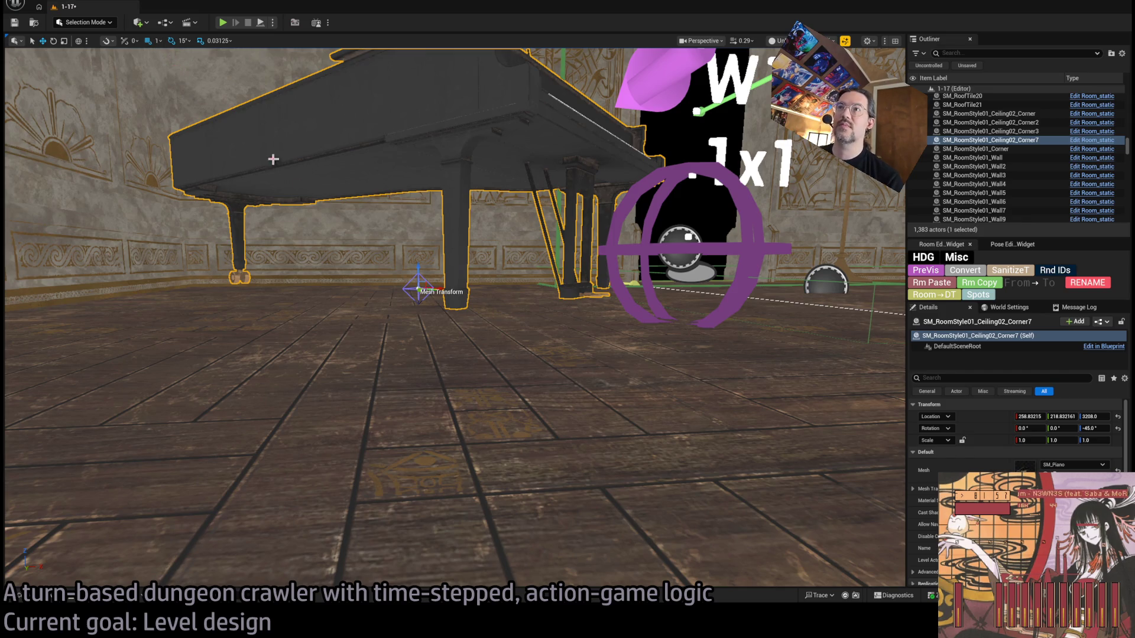
left_click_drag(424, 266, 413, 276)
Step: Alt-drag a second piano copy to 308.8, 423.8, 3201 and open the Content Drawer
key("f")
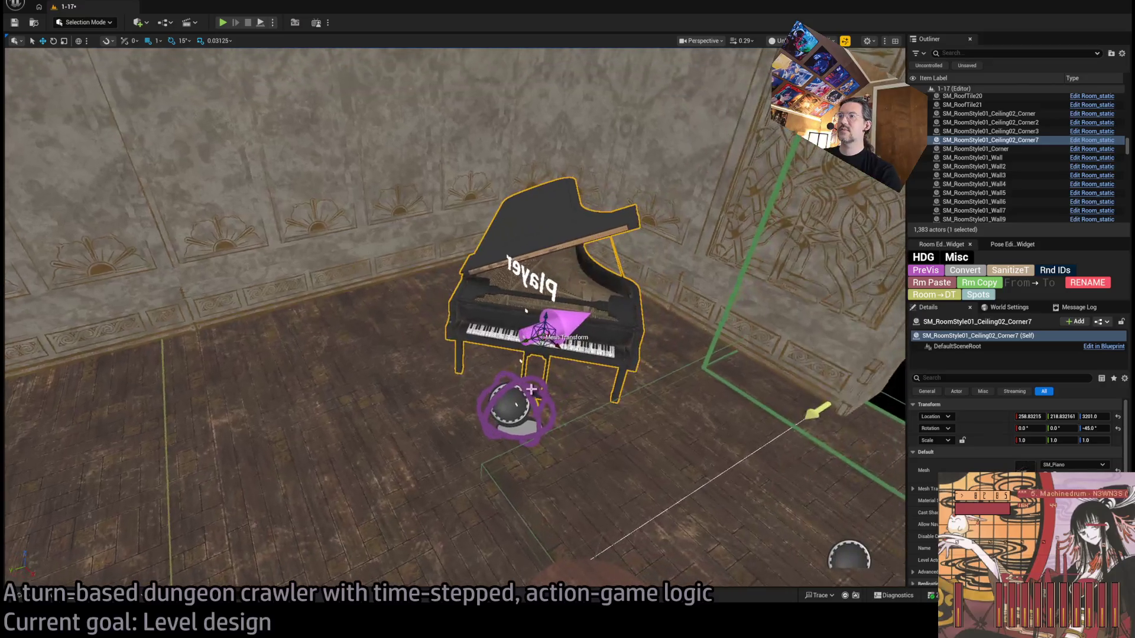
left_click_drag(541, 334, 412, 421)
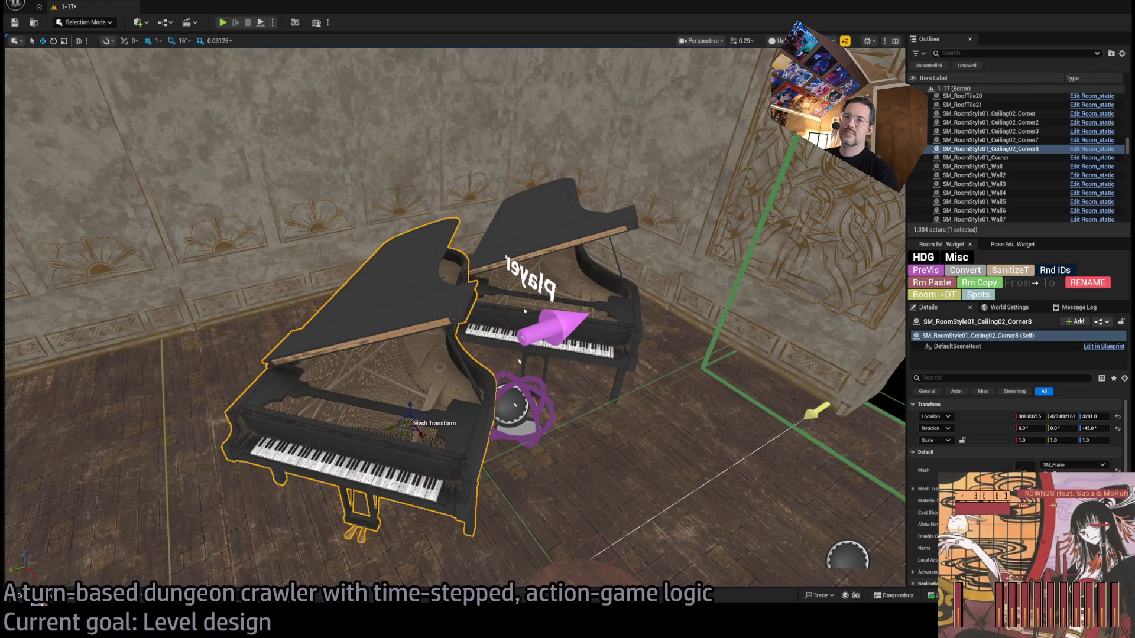
key("ctrl+space")
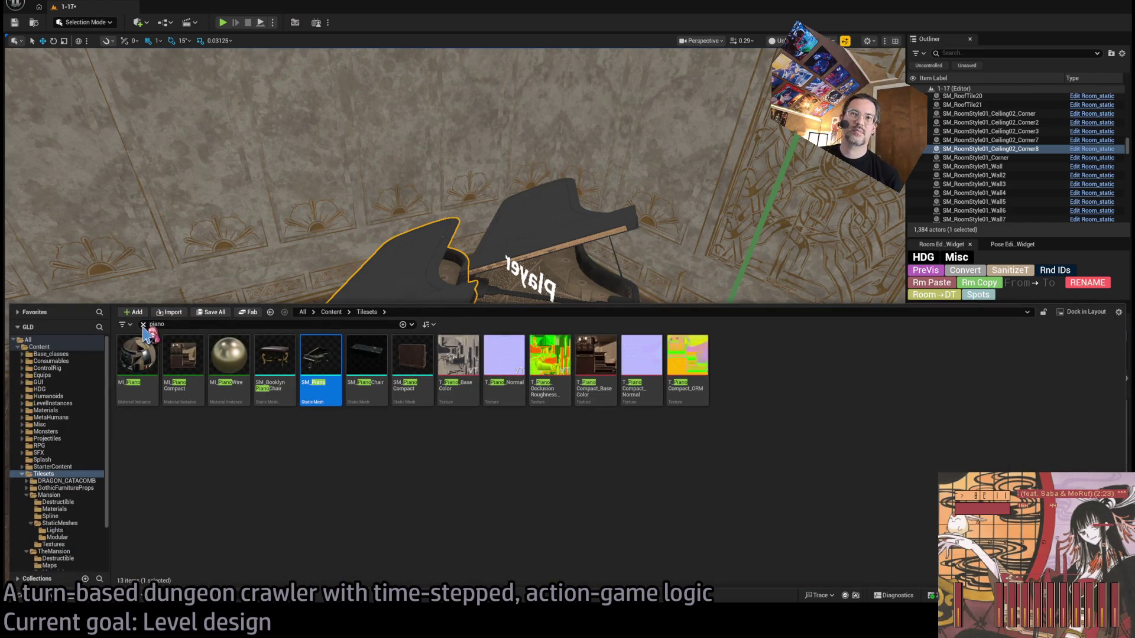
Step: Search the Content Drawer for carpet and drag SM_CarpetCircle onto the piano copy's mesh
left_click(143, 325)
type("rug")
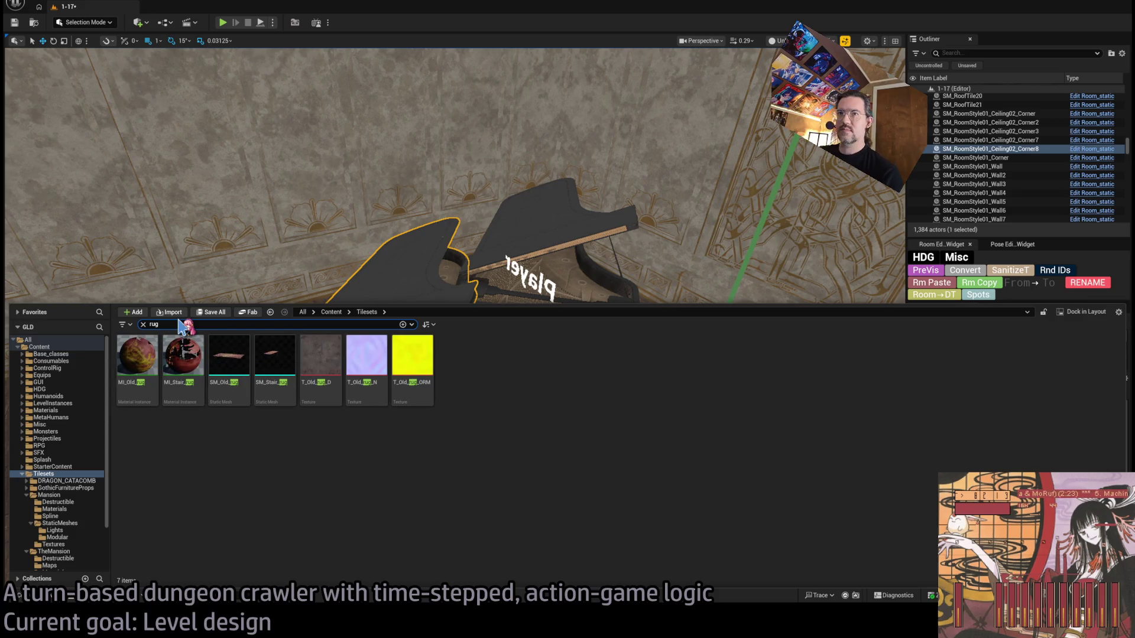
key("ctrl+a")
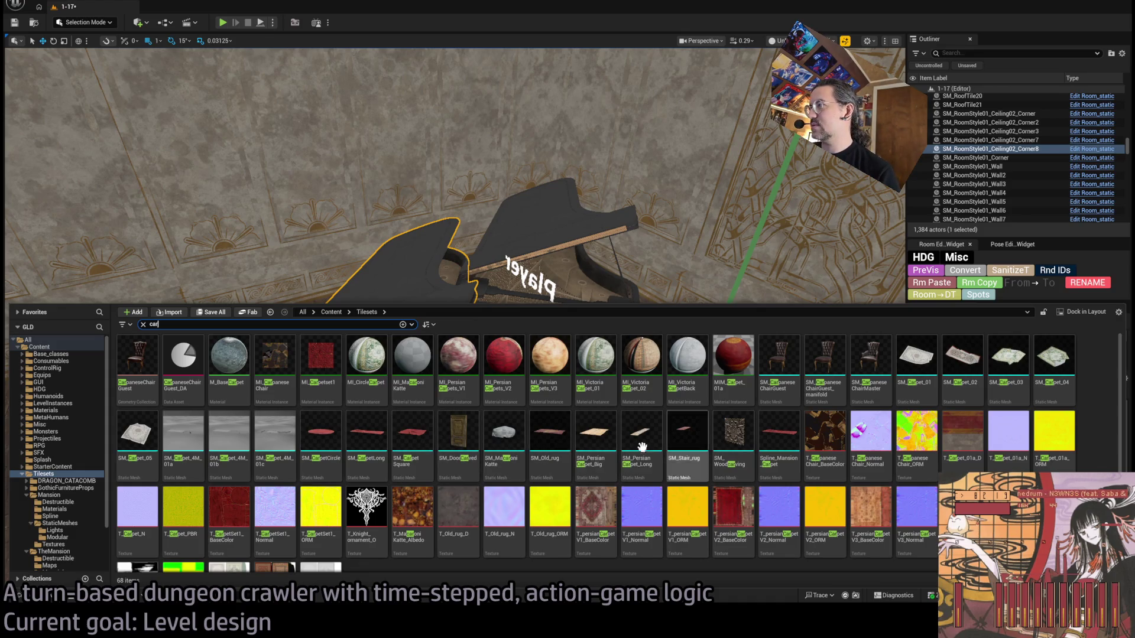
mouse_move(315, 443)
left_mouse_down()
mouse_move(414, 503)
mouse_move(529, 532)
left_mouse_up()
left_click_drag(931, 359, 1058, 465)
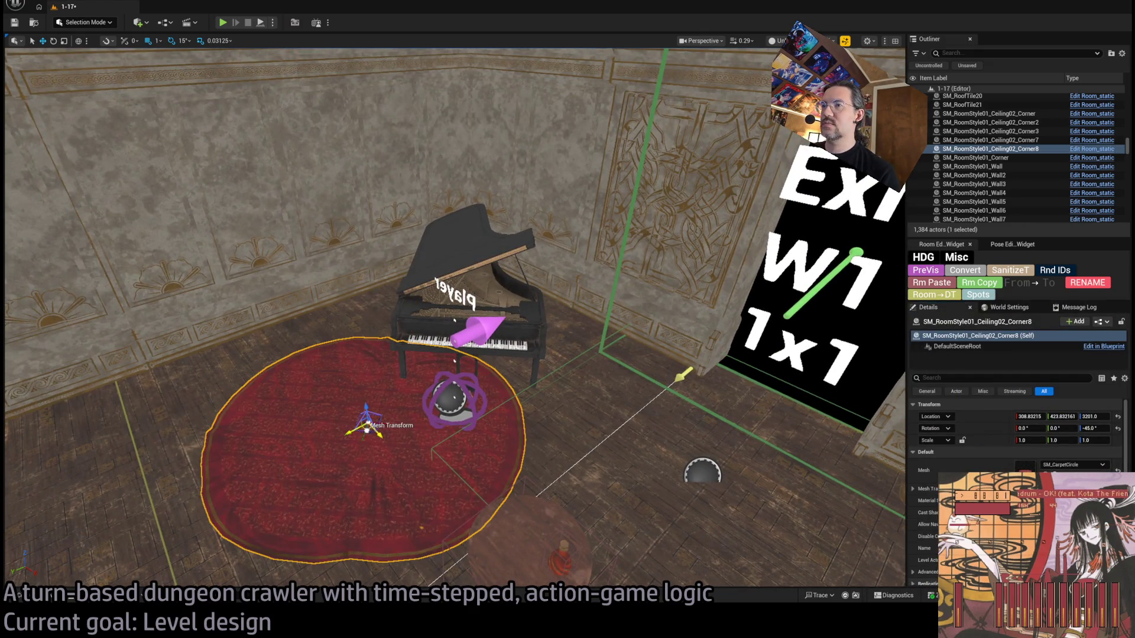
Step: Slide the round rug under the piano and turn an Alt-dragged piano copy into an SM_PianoChair bench
mouse_move(367, 429)
left_mouse_down()
mouse_move(456, 351)
mouse_move(454, 363)
mouse_move(443, 365)
mouse_move(432, 331)
mouse_move(415, 237)
mouse_move(501, 409)
left_mouse_up()
left_click(501, 409)
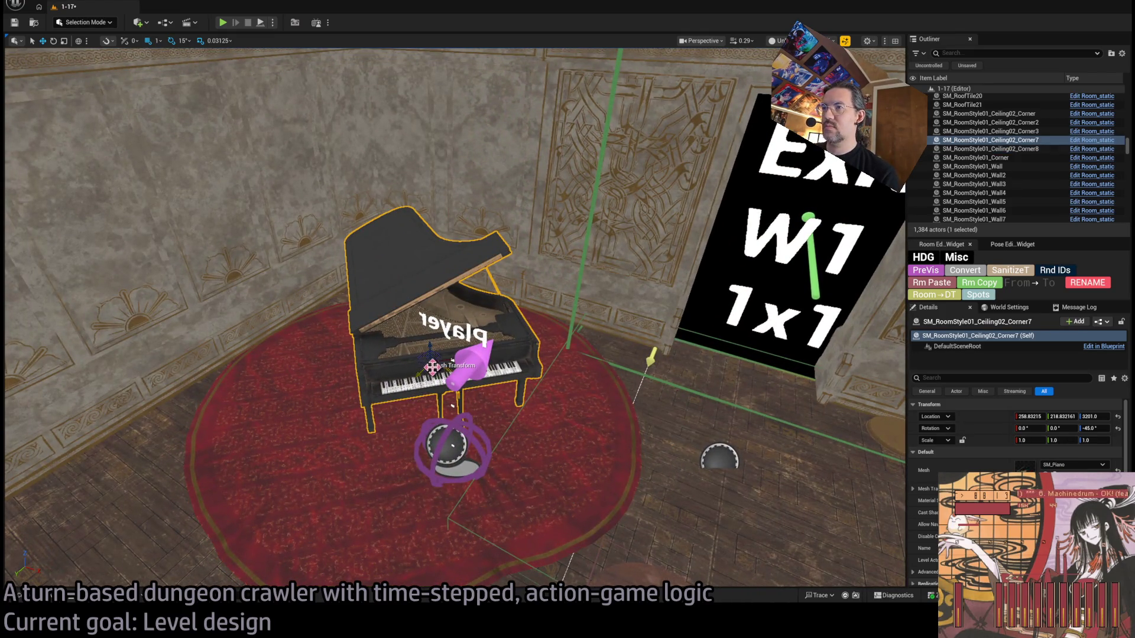
left_click_drag(432, 367, 447, 452, "alt")
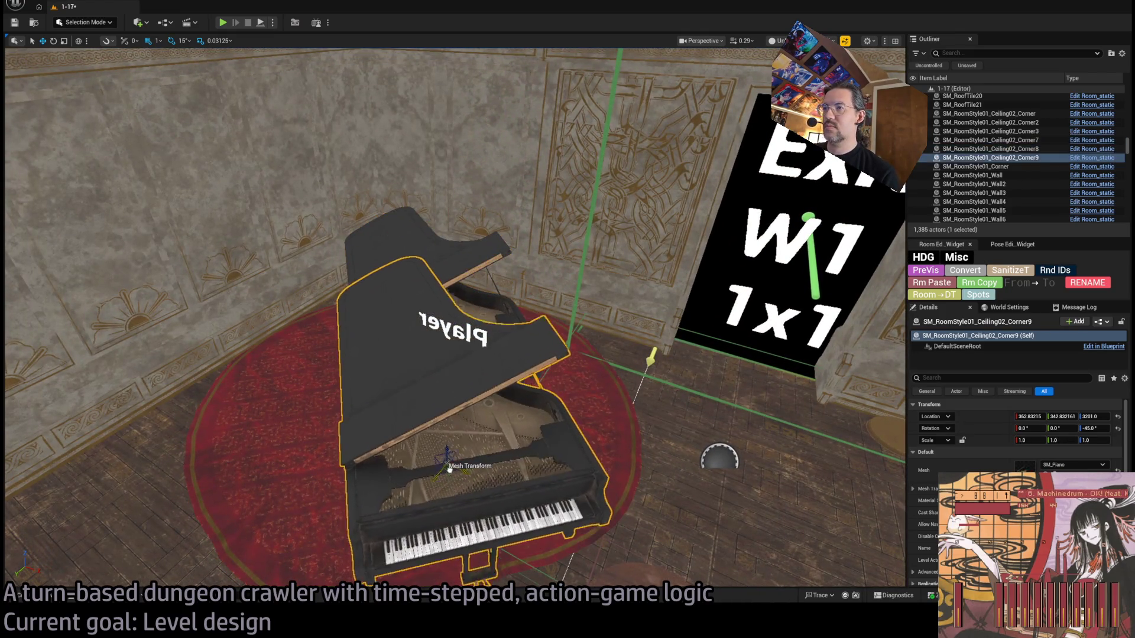
left_click(1091, 470)
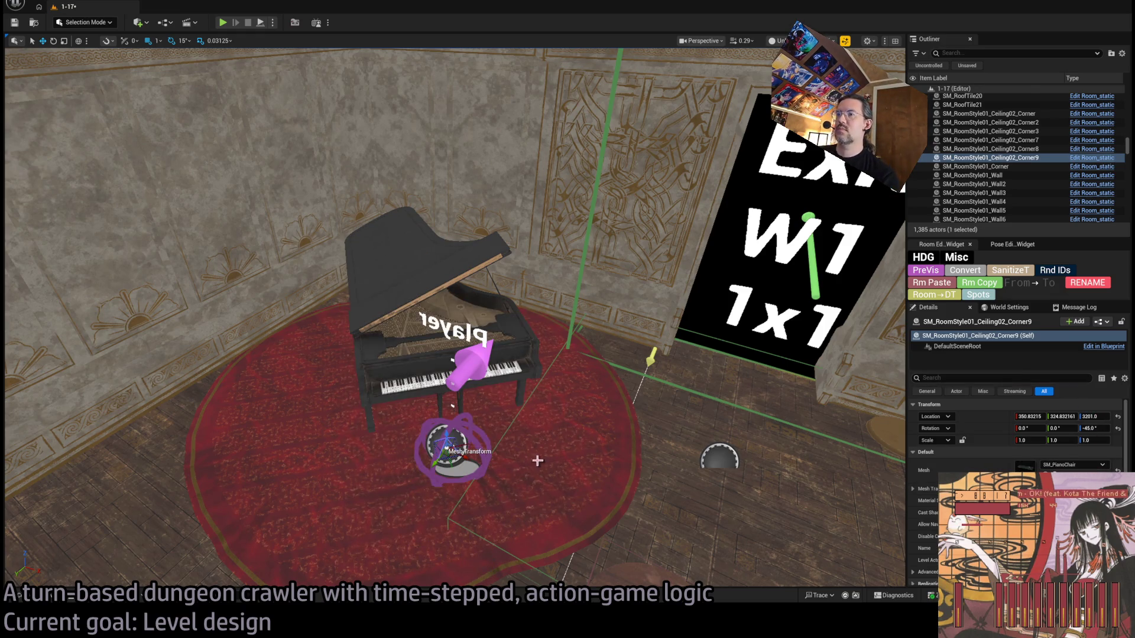
left_click_drag(537, 460, 416, 410)
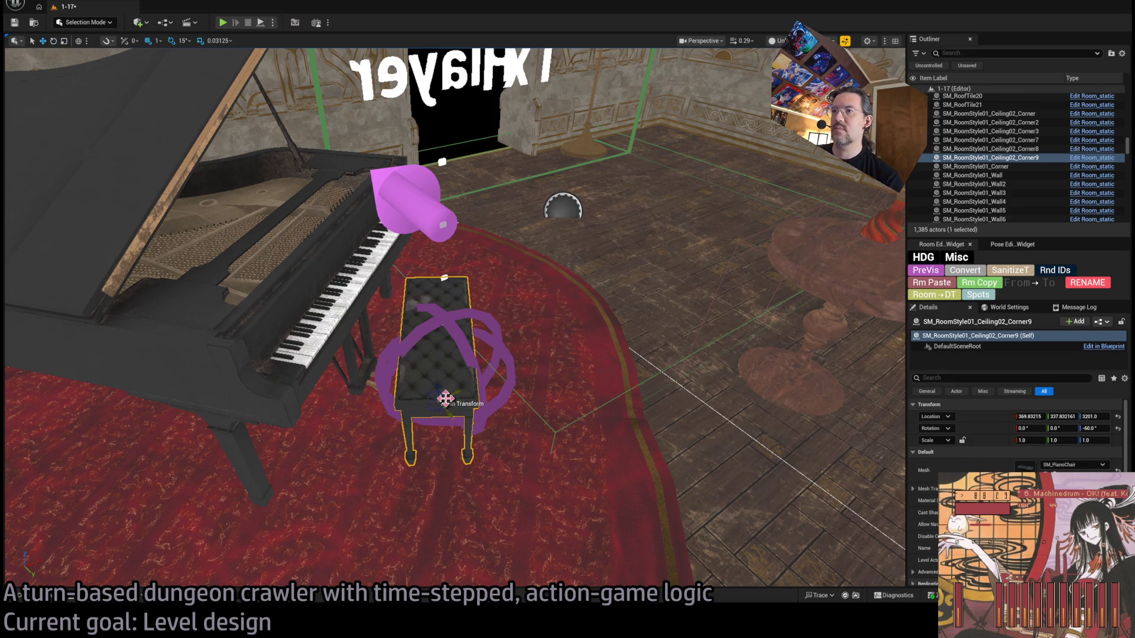
left_click_drag(458, 379, 549, 394)
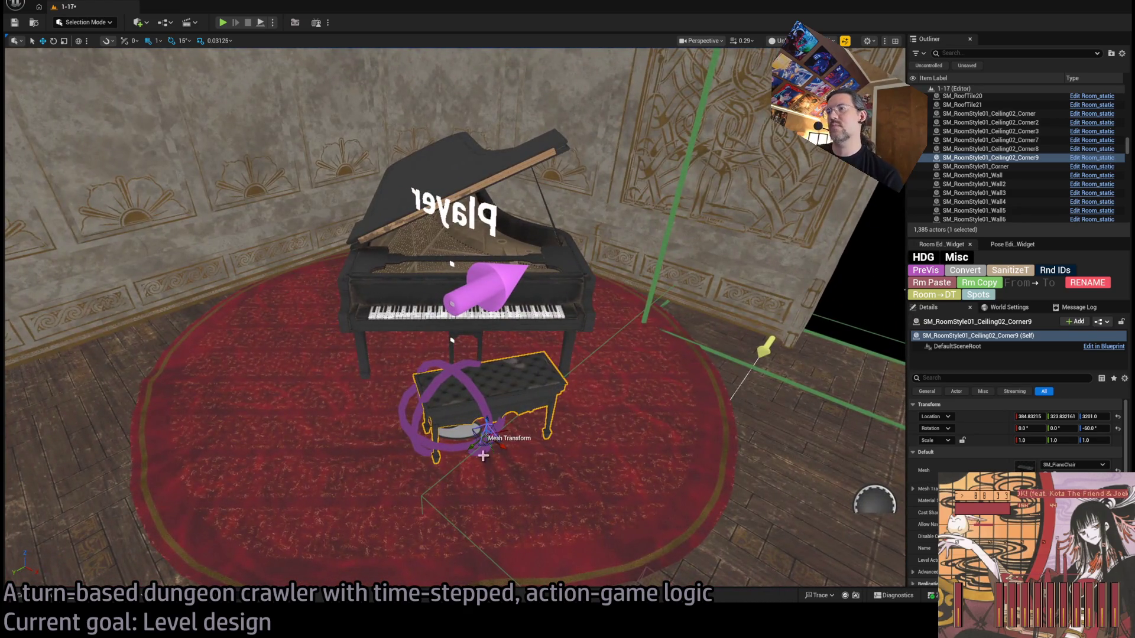
mouse_move(528, 450)
left_mouse_down()
mouse_move(539, 437)
mouse_move(539, 477)
mouse_move(311, 264)
left_mouse_up()
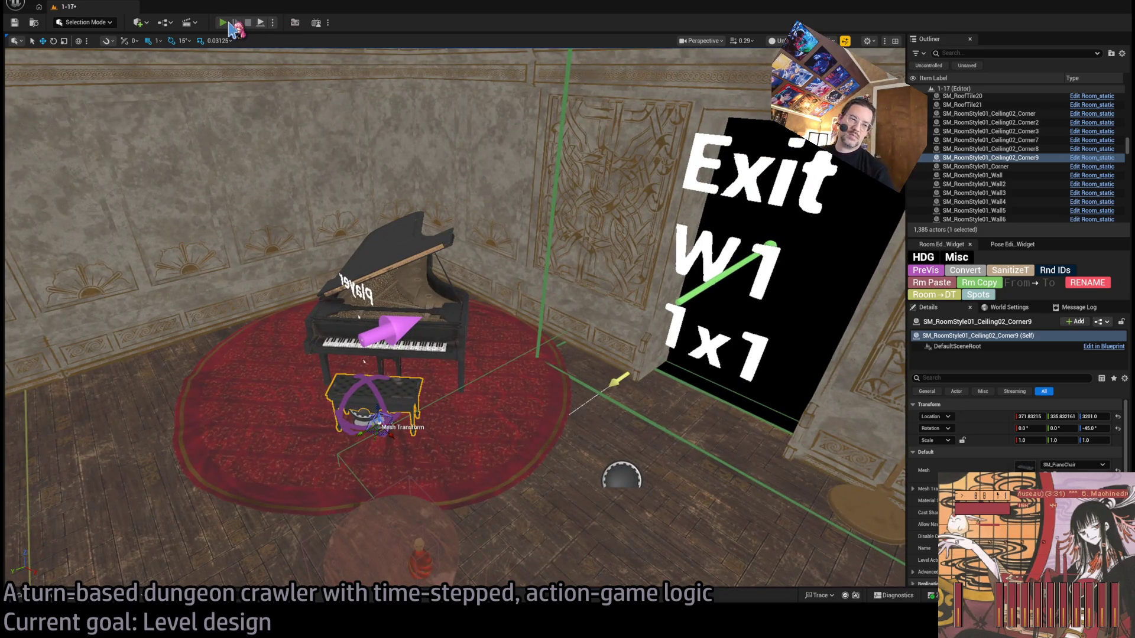
Step: Start a test play, queue a ¾-second diagonal move, run it, and fire the projectile attack
left_click(230, 24)
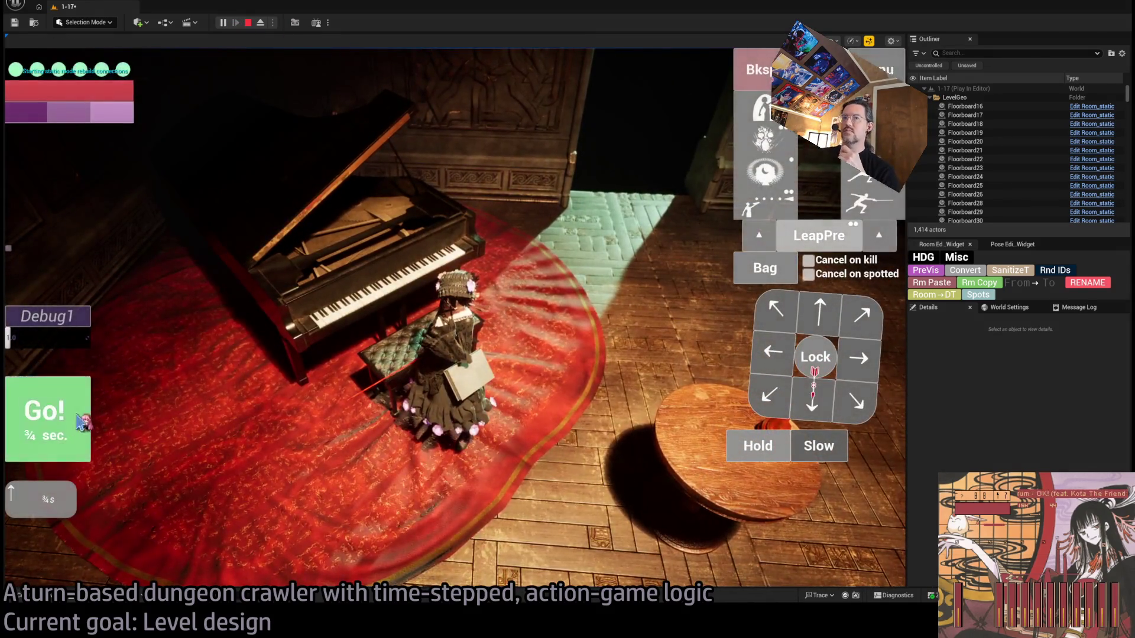
left_click(80, 420)
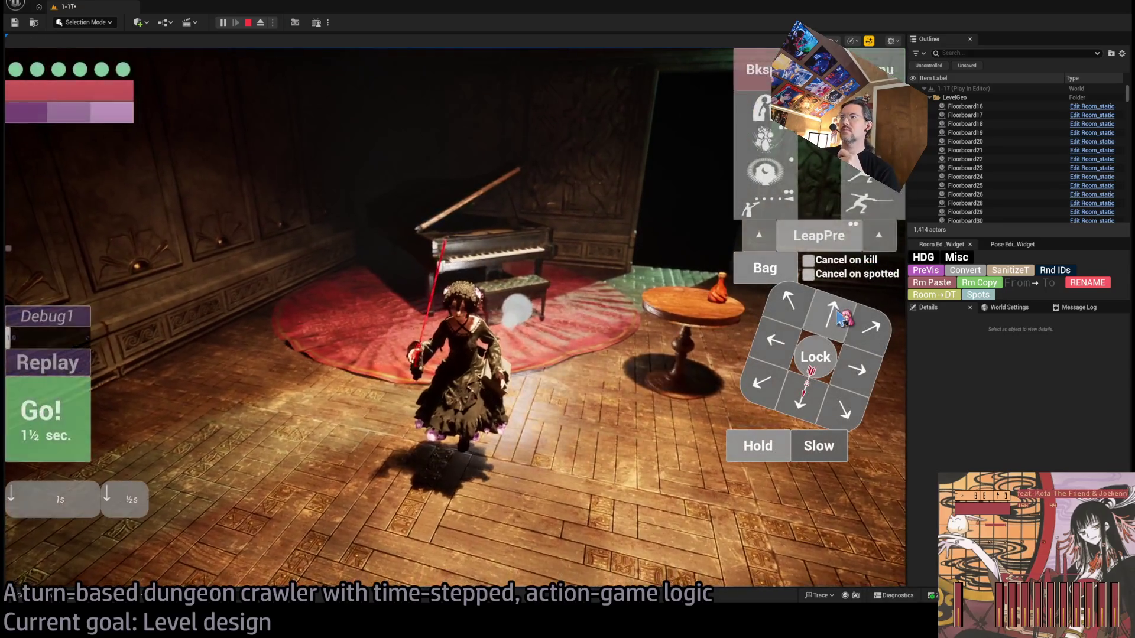
left_click(789, 306)
left_click(30, 423)
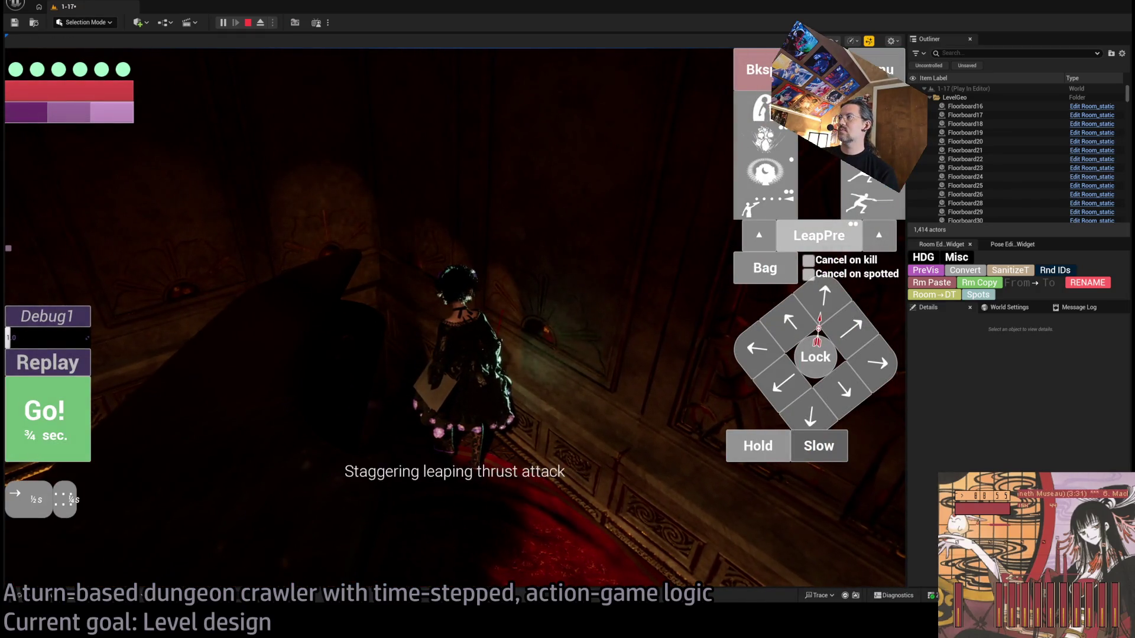
left_click(436, 452)
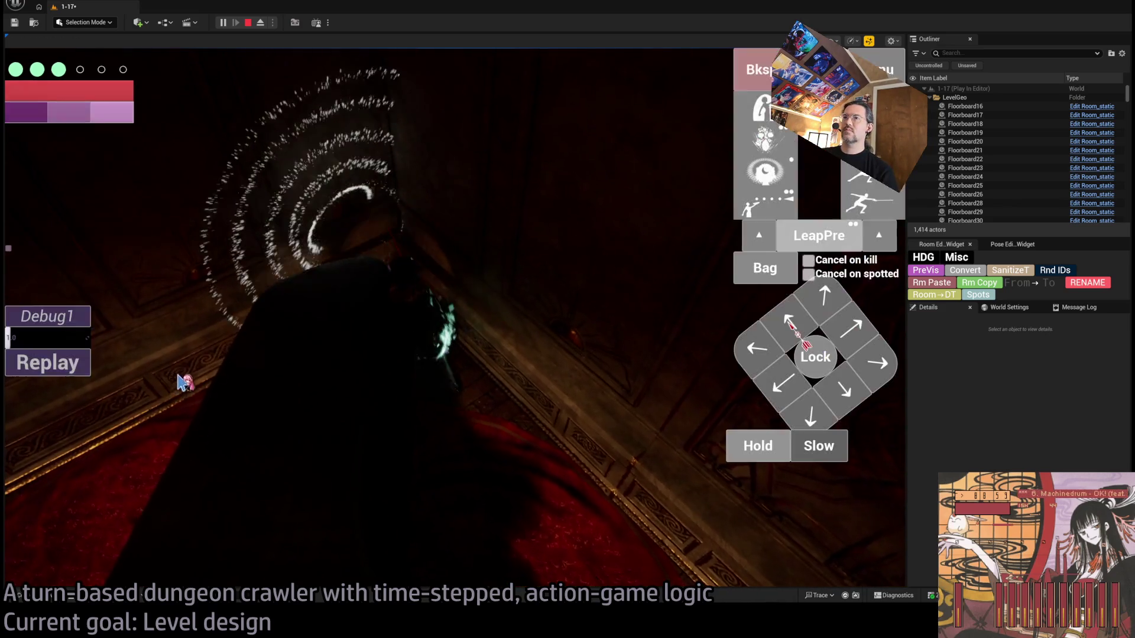
Step: Queue and run a one-second move left, then another single move
left_click(862, 393)
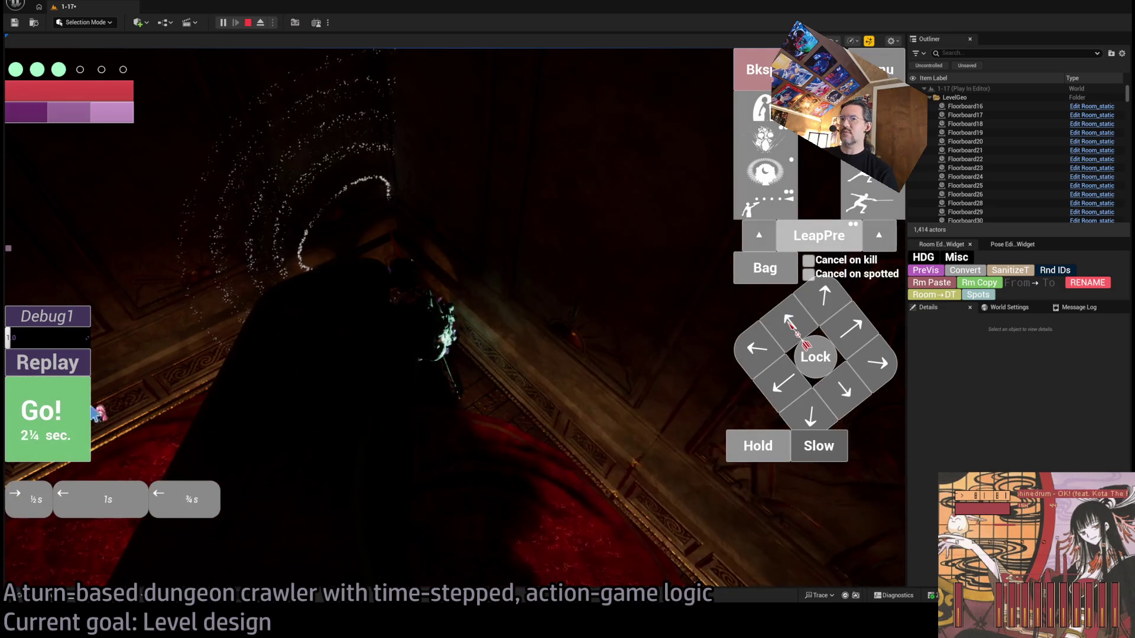
left_click(319, 417)
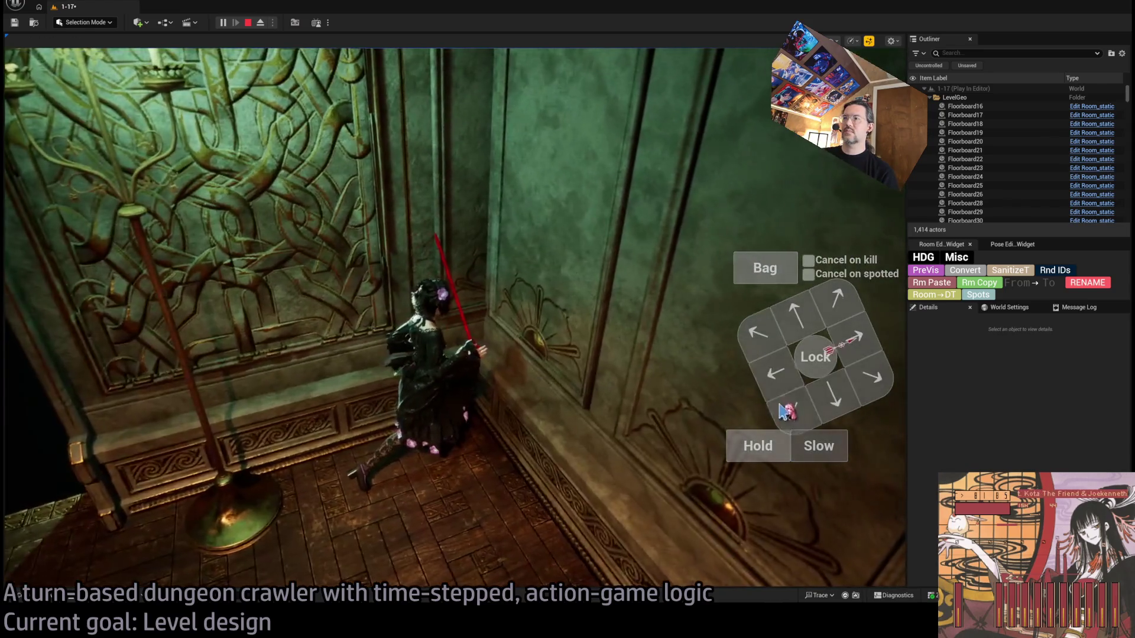
left_click(792, 414)
left_click(69, 428)
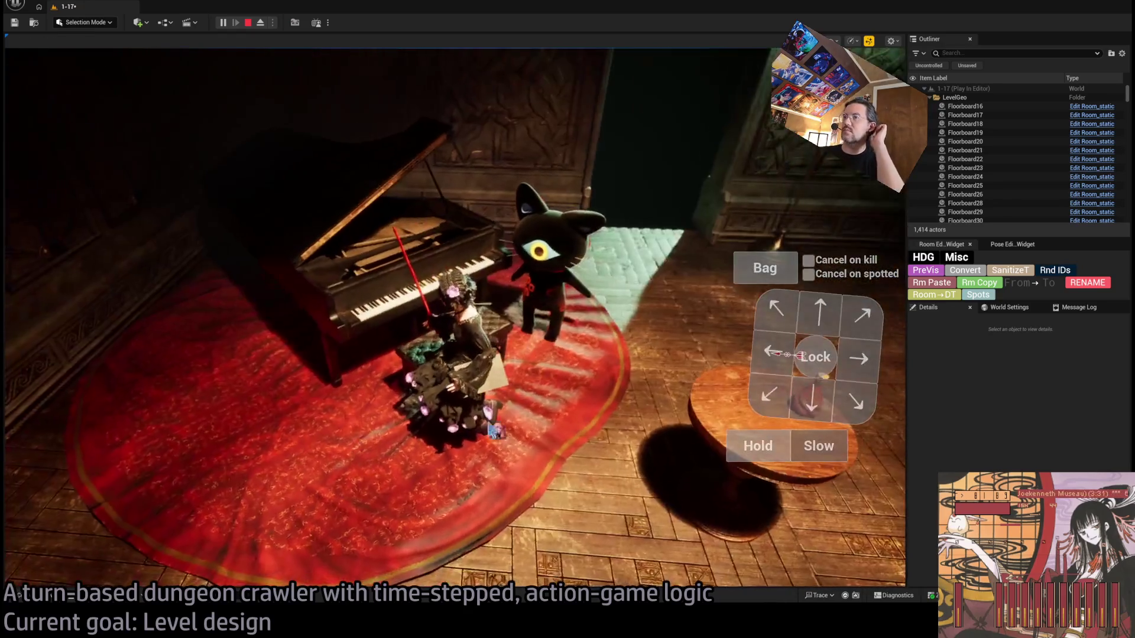
Step: Queue a chain of half-second up-right, right, down and down-right moves, then run them
left_click(861, 314)
left_click(859, 358)
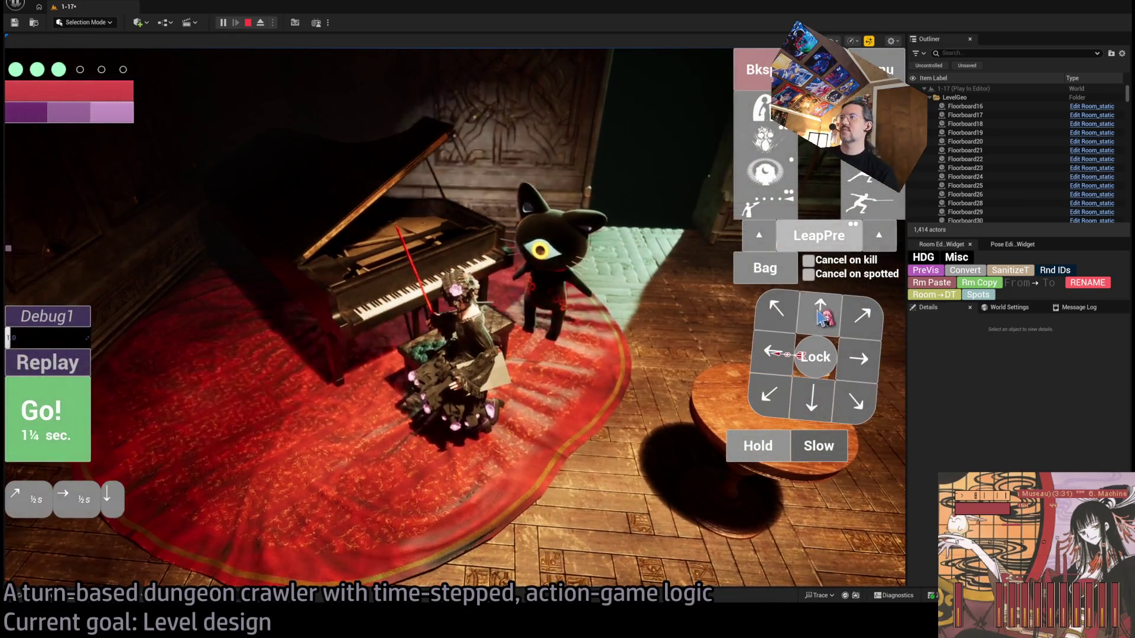
left_click(811, 399)
left_click(855, 402)
left_click(812, 400)
left_click(855, 401)
left_click(812, 400)
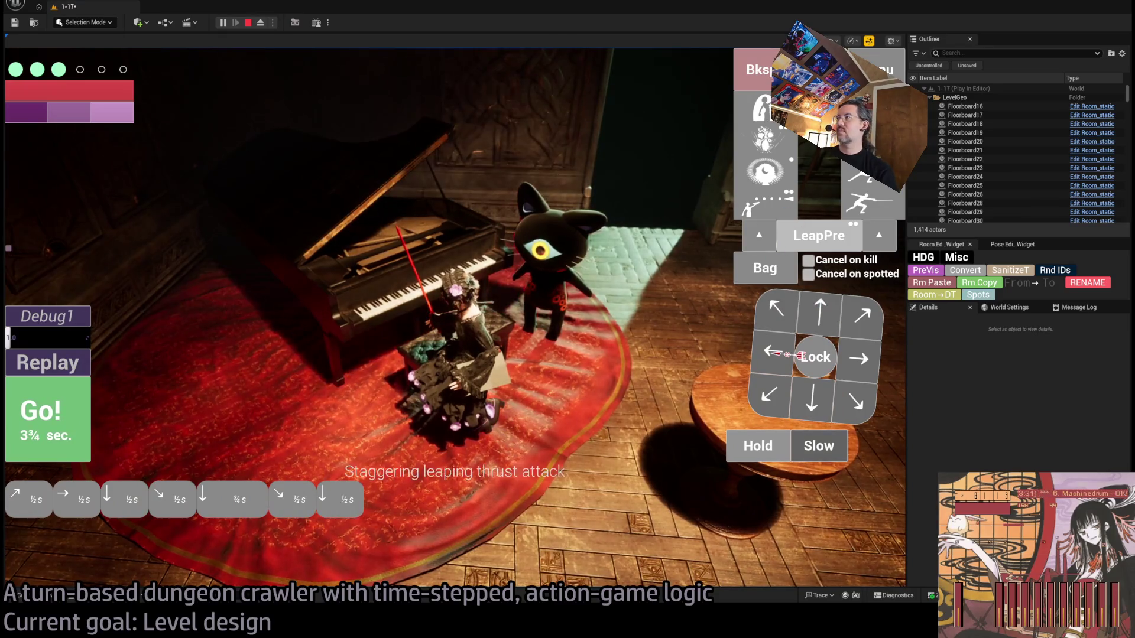
left_click(436, 395)
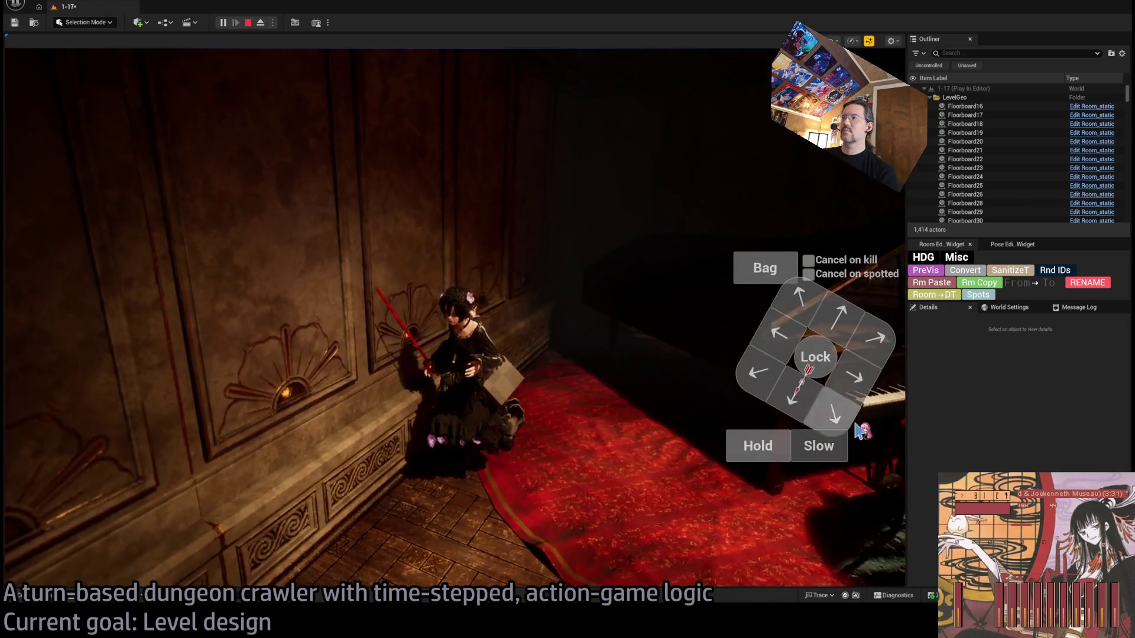
Step: Queue a one-second up-left move and a projectile attack, then stop the play session
left_click(822, 342)
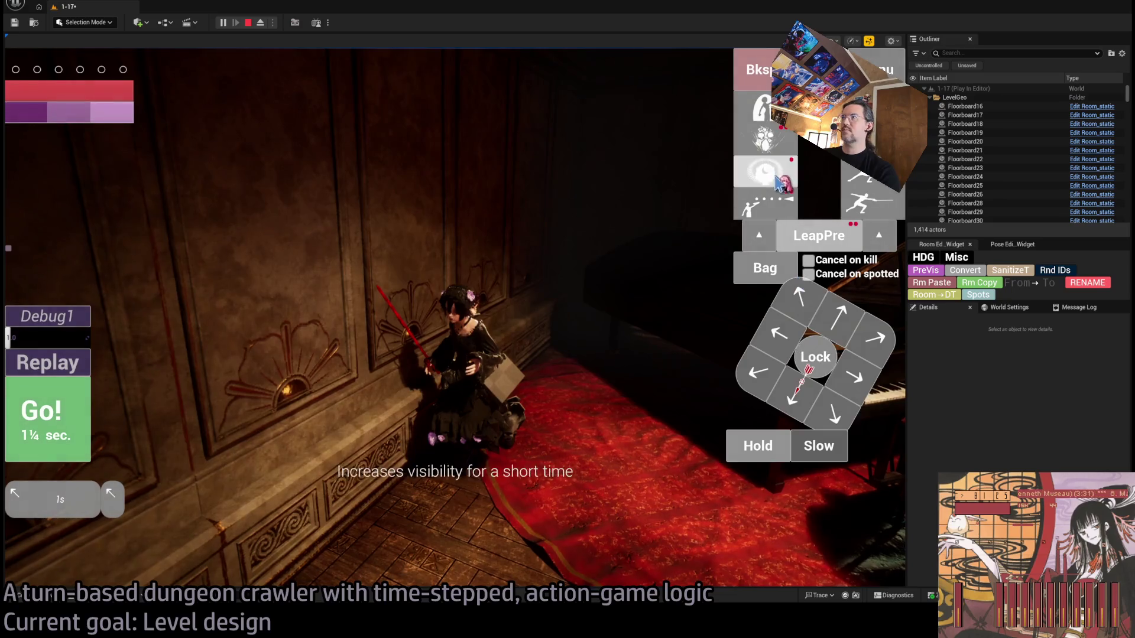
left_click(736, 212)
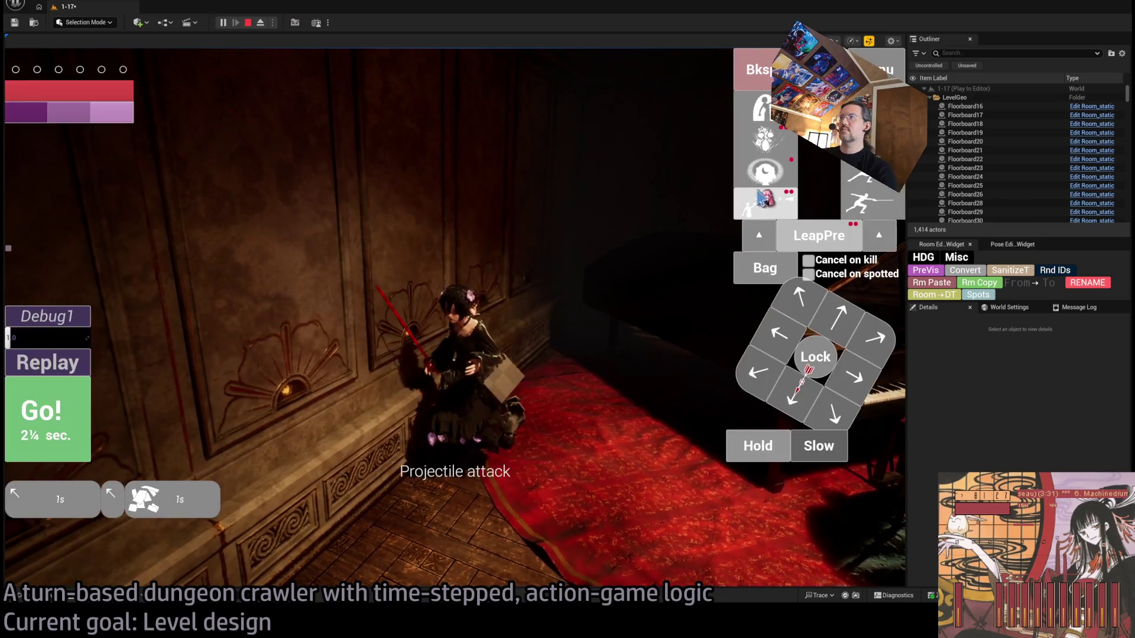
left_click(80, 387)
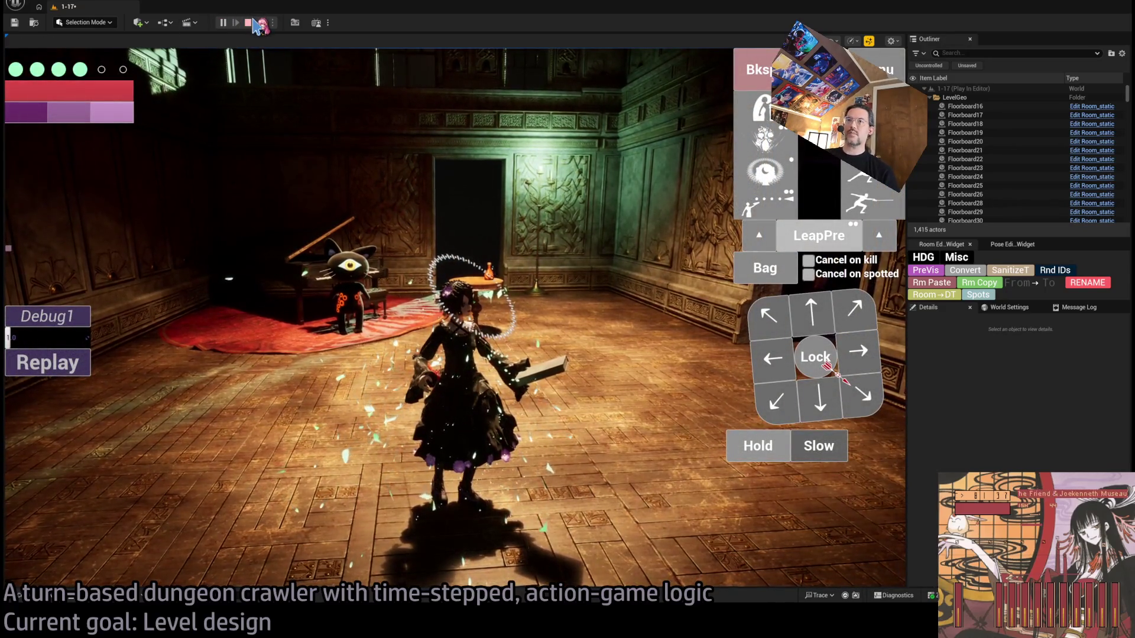
left_click(249, 23)
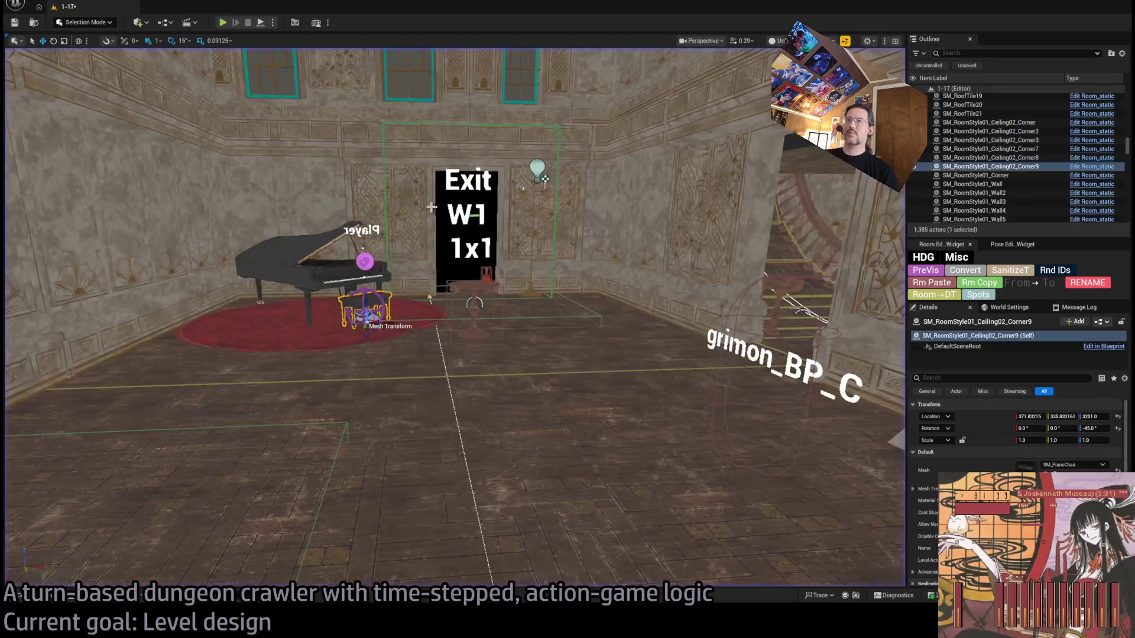
Step: Fly the view up to the ceiling and select the Main_Ceiling_down spotlight
key("w")
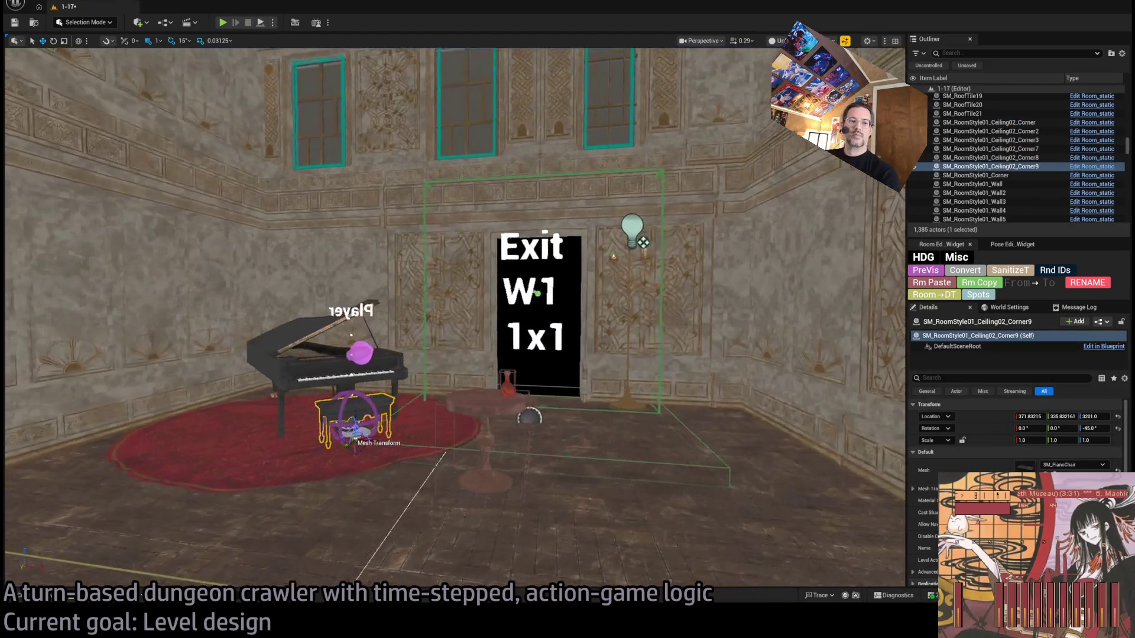
key("w")
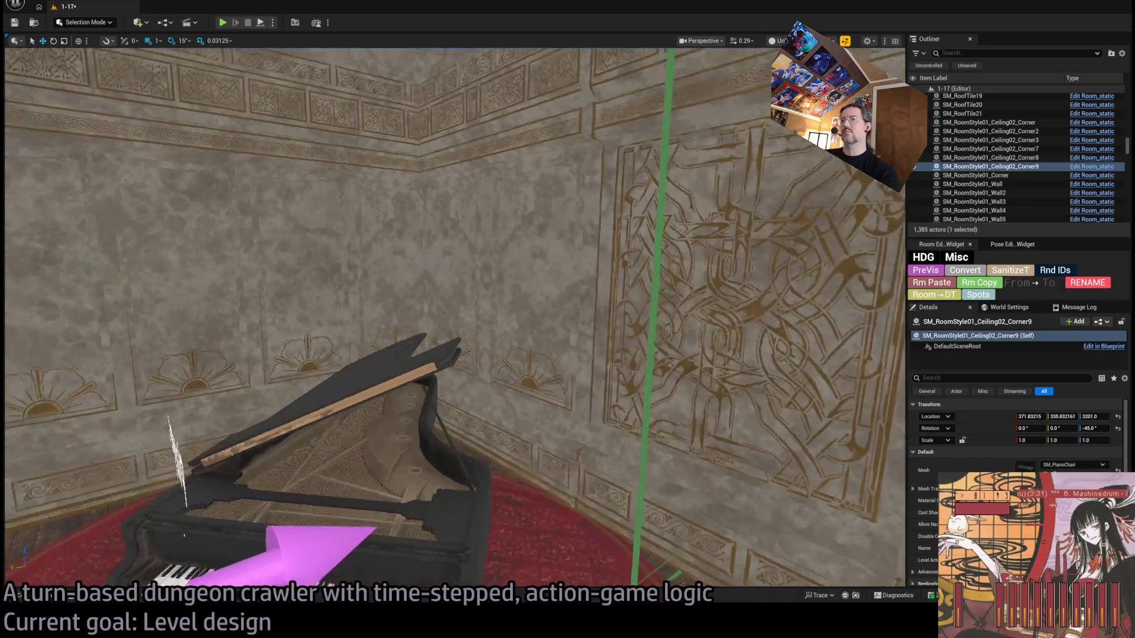
key("w")
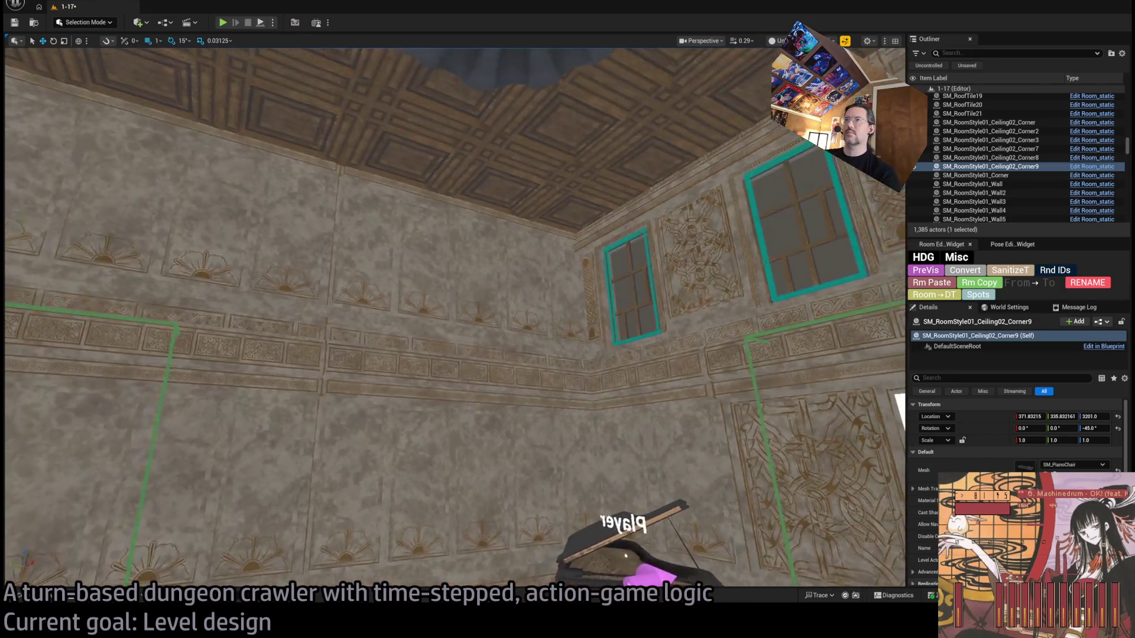
key("w")
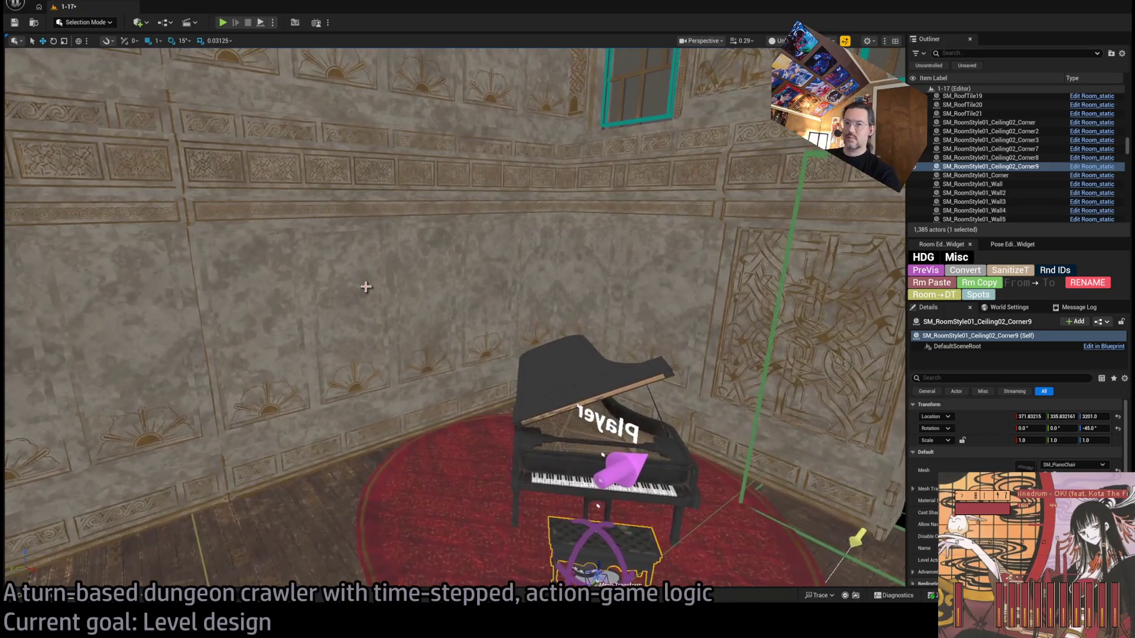
key("w")
key("w")
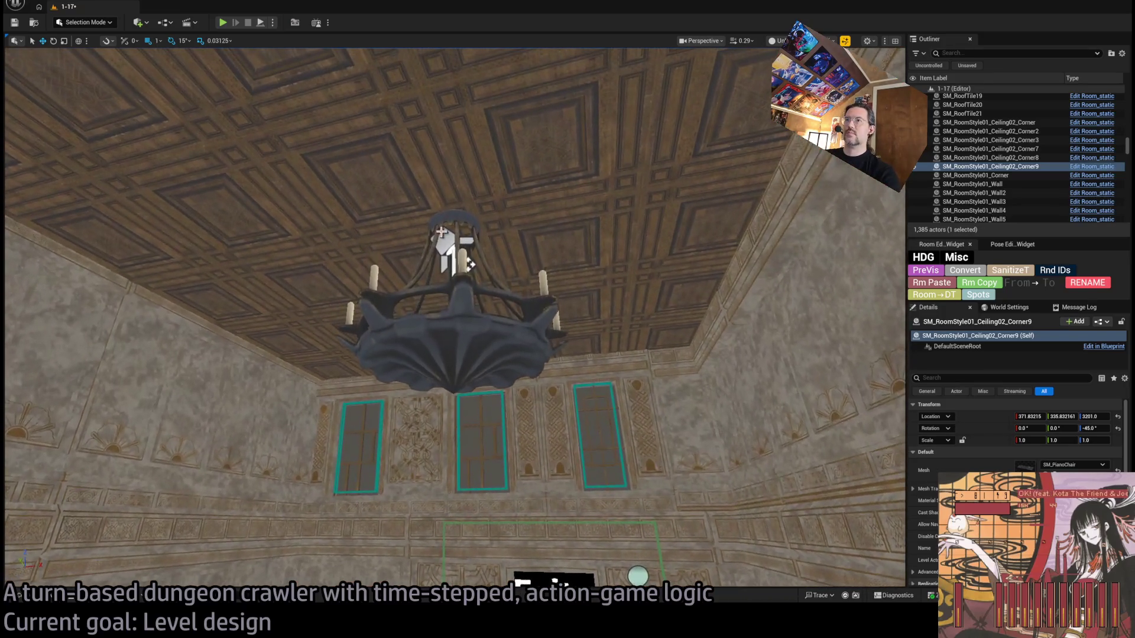
left_click(443, 255)
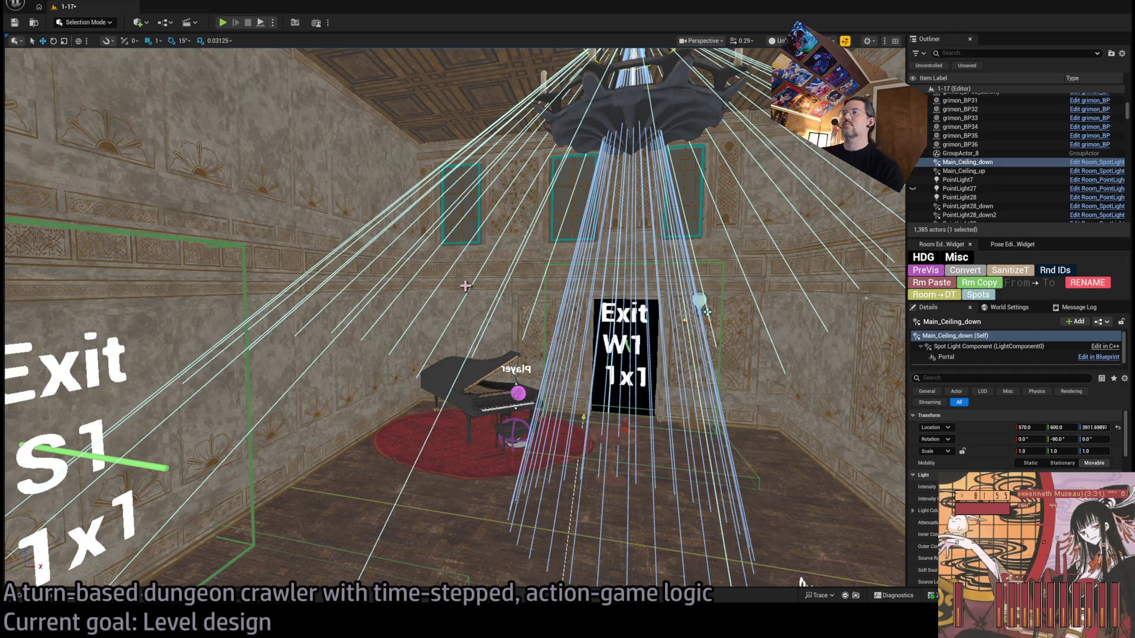
Step: Alt-drag a copy of the spotlight to X 266, Y 344 and show the room in Lit mode
scroll(599, 214, "down", 3)
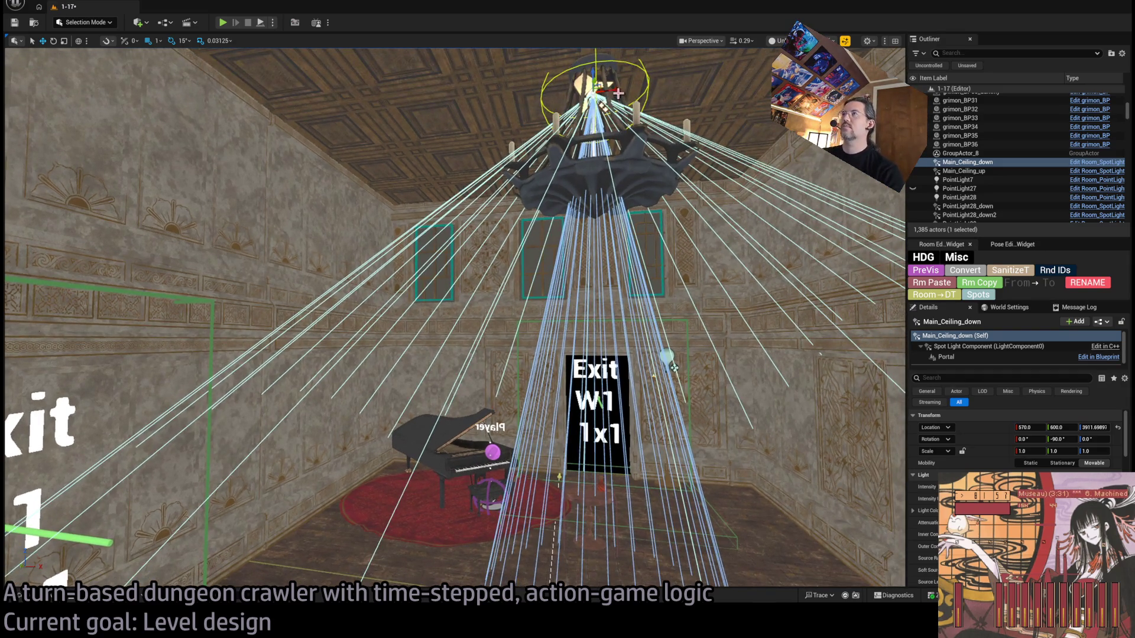
mouse_move(618, 93)
left_mouse_down()
mouse_move(561, 117)
mouse_move(416, 124)
left_mouse_up()
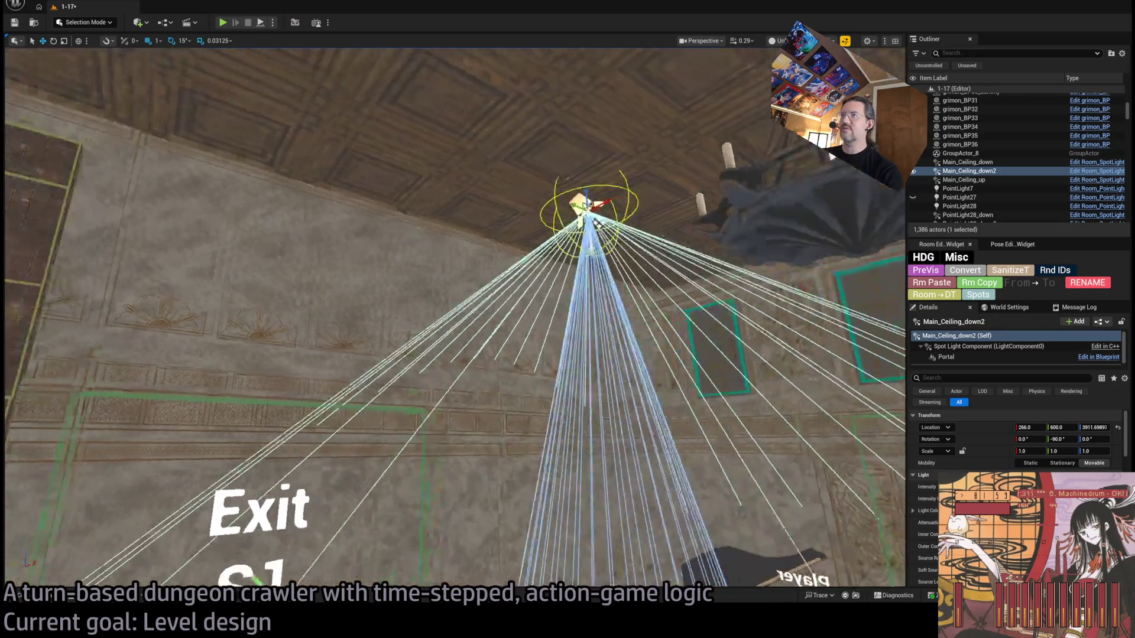
mouse_move(588, 204)
left_mouse_down()
mouse_move(552, 210)
mouse_move(661, 258)
left_mouse_up()
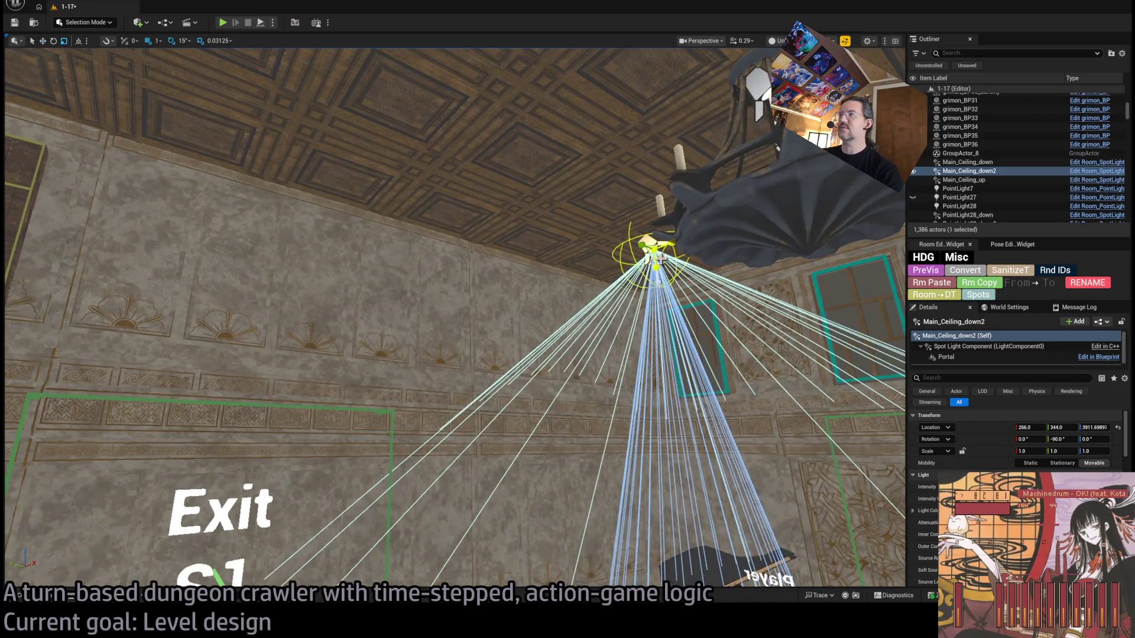
left_click_drag(737, 377, 733, 381)
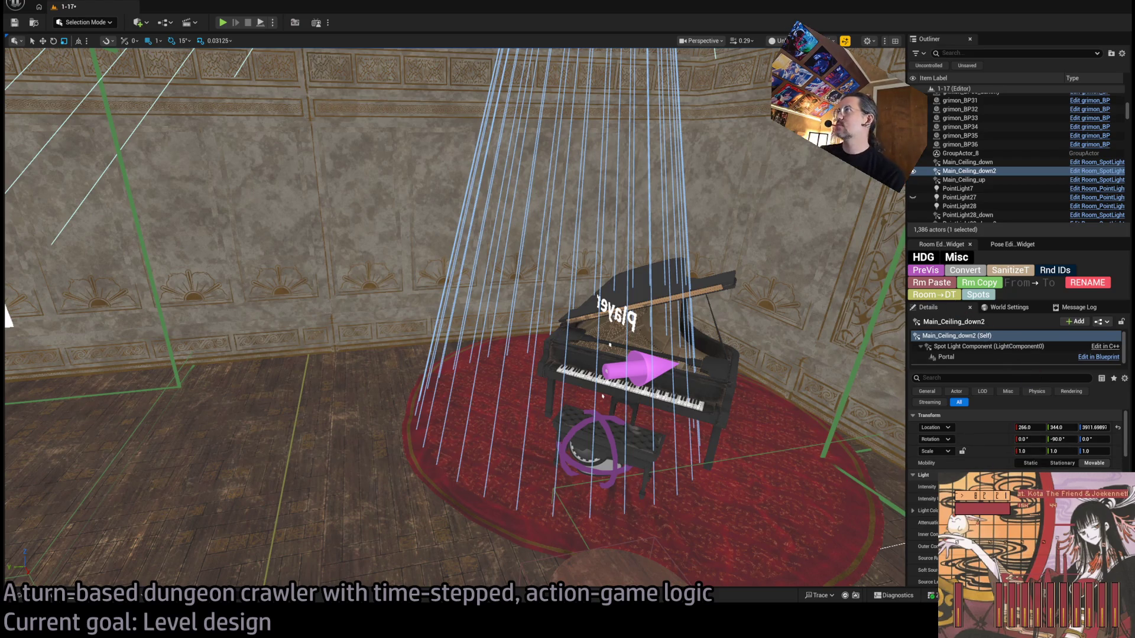
key("alt+4")
Step: Narrow the new spotlight's Inner Cone Angle to 2.264 in Details
scroll(8, 319, "down", 6)
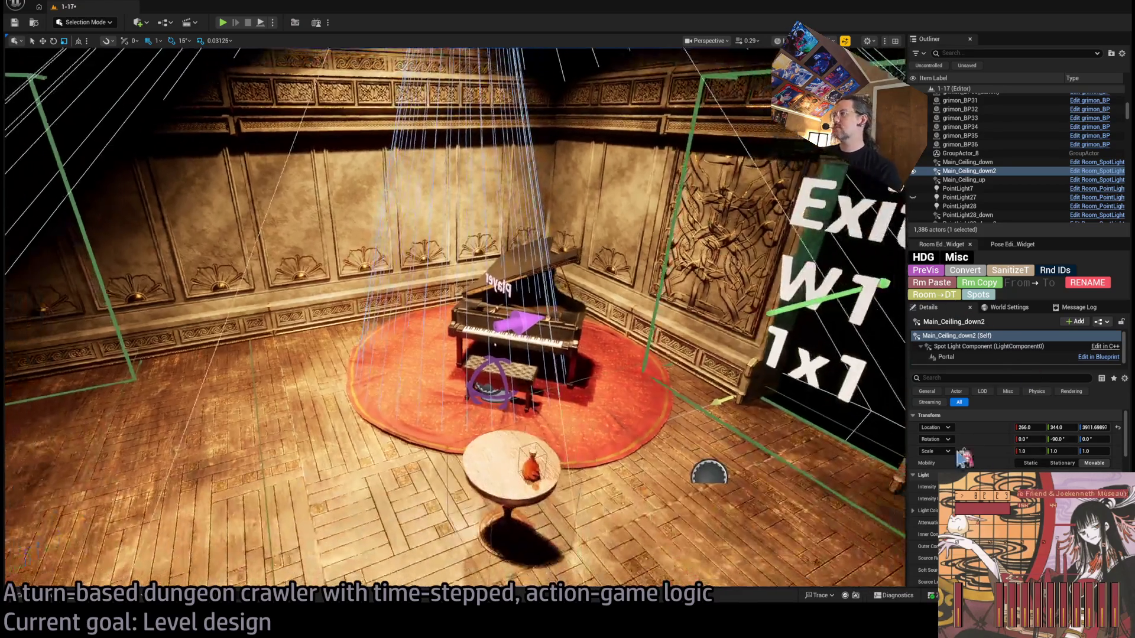
scroll(1014, 443, "down", 3)
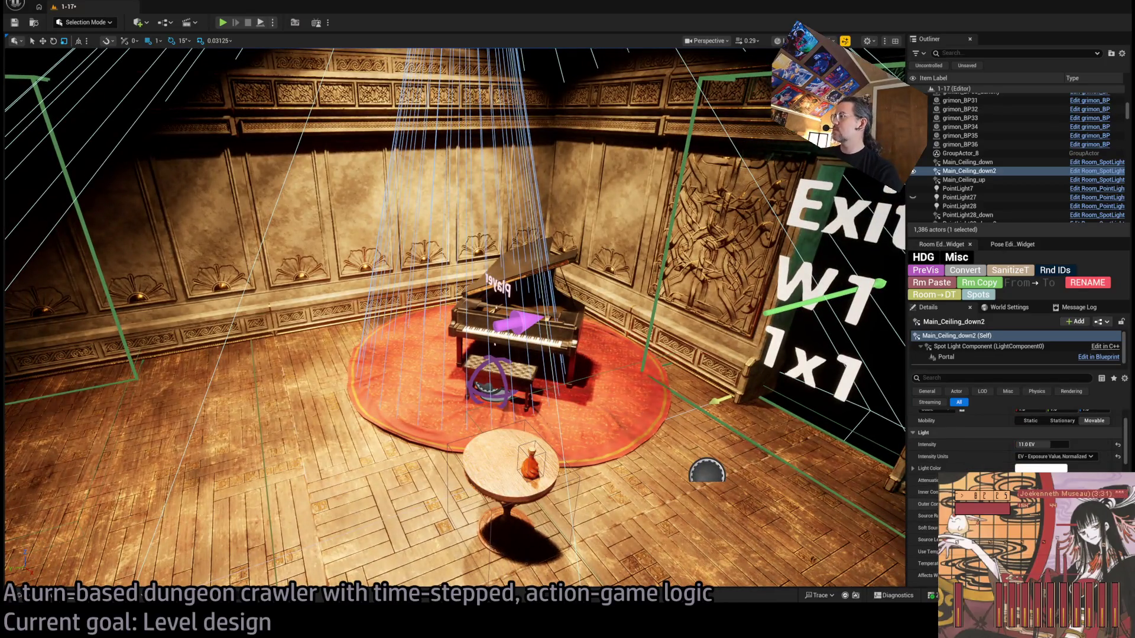
scroll(1014, 444, "down", 3)
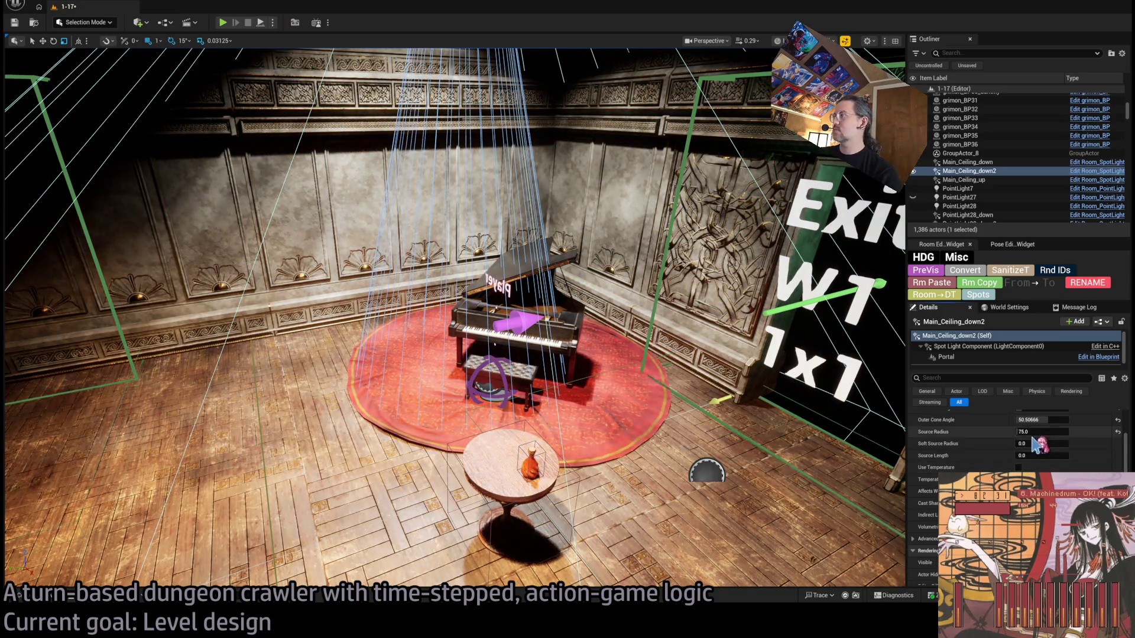
scroll(1021, 469, "up", 3)
left_click_drag(1051, 469, 1014, 470)
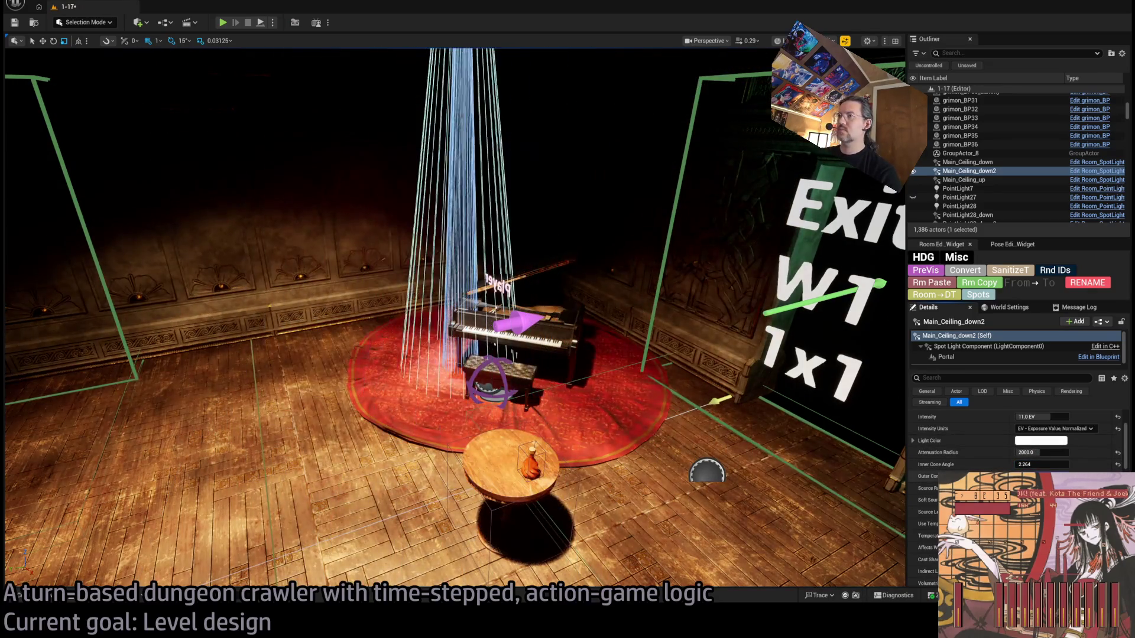
Step: Tilt the spotlight about 30° and back to straight down, then start playtesting
left_click_drag(668, 331, 668, 322)
left_click_drag(536, 195, 537, 233)
mouse_move(525, 224)
left_mouse_down()
mouse_move(438, 227)
mouse_move(420, 207)
left_mouse_up()
key("e")
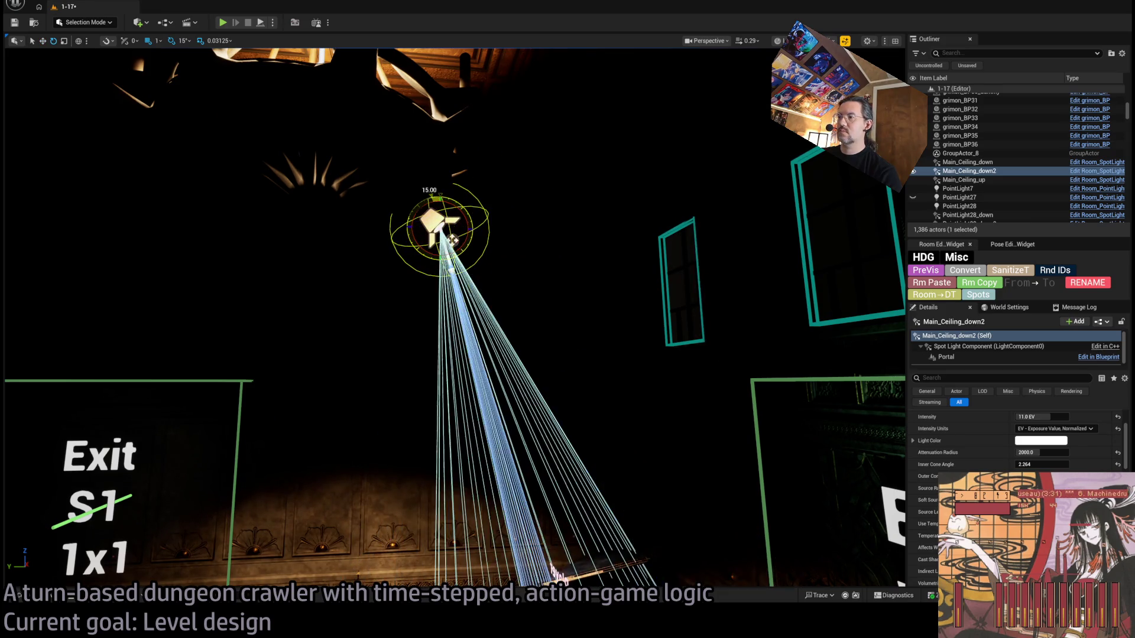
key("f")
key("f")
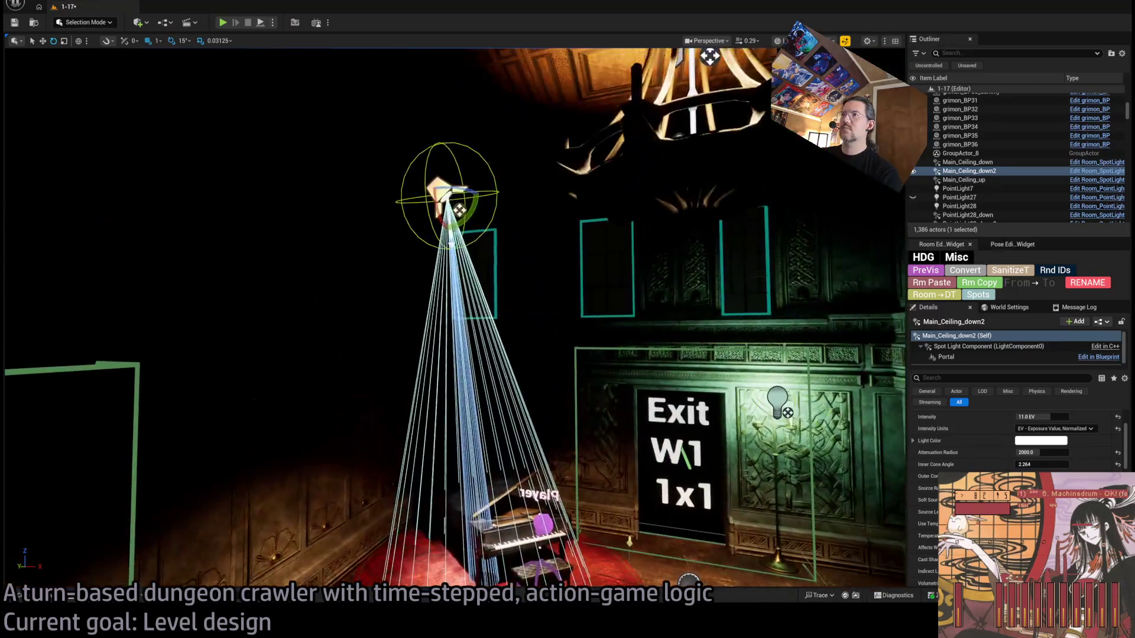
mouse_move(474, 197)
left_mouse_down()
mouse_move(472, 213)
mouse_move(546, 260)
mouse_move(529, 204)
mouse_move(585, 195)
mouse_move(564, 184)
mouse_move(573, 190)
mouse_move(520, 214)
left_mouse_up()
key("w")
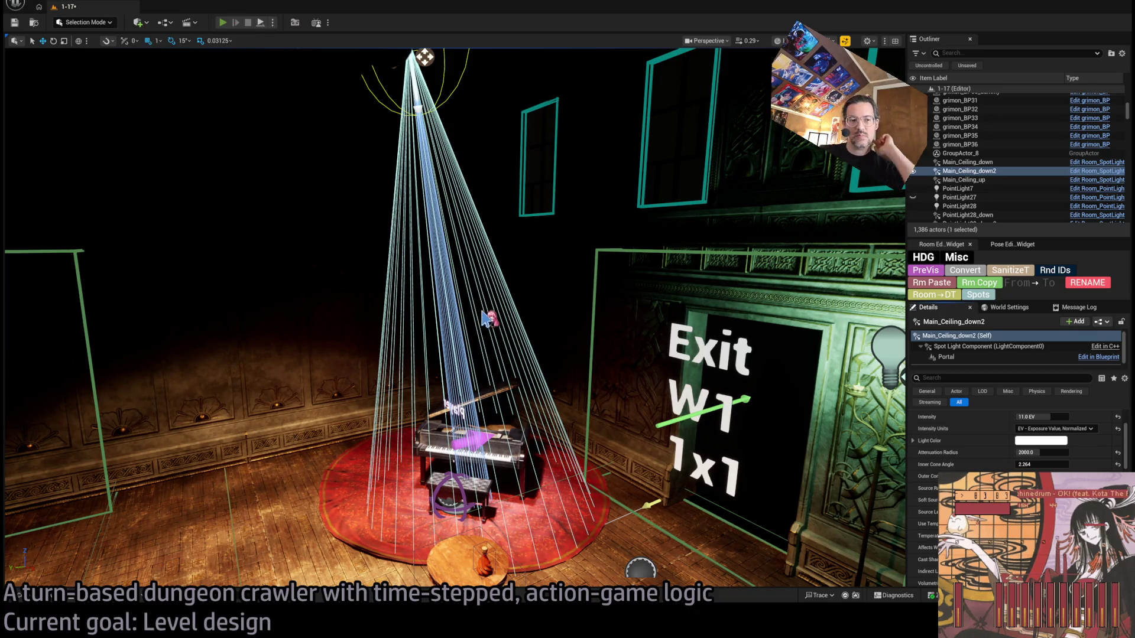
key("alt+p")
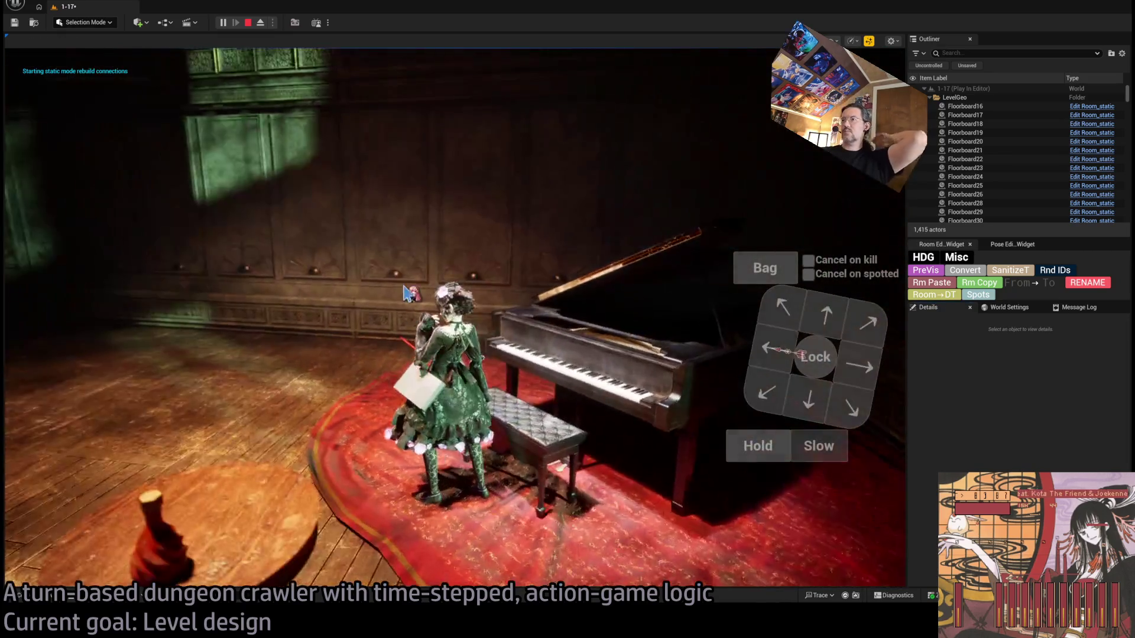
Step: Click into the running game view, then stop the Play-in-Editor session
left_click(408, 292)
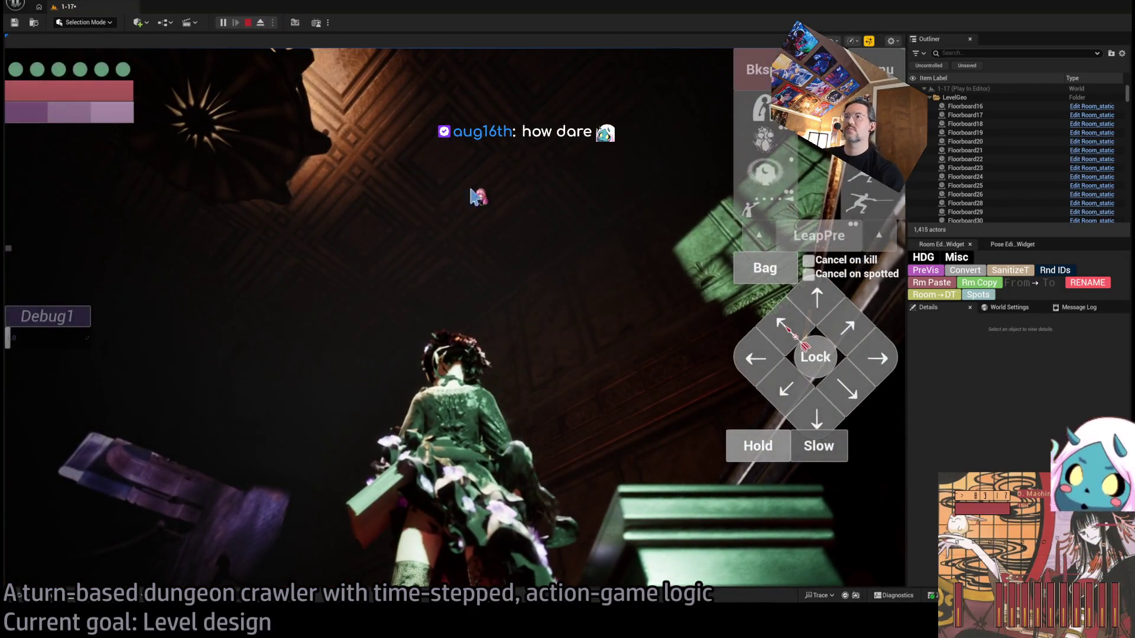
left_click(249, 23)
Step: Select and focus the Main_Ceiling_down spotlight, then fly down toward the piano
key("f")
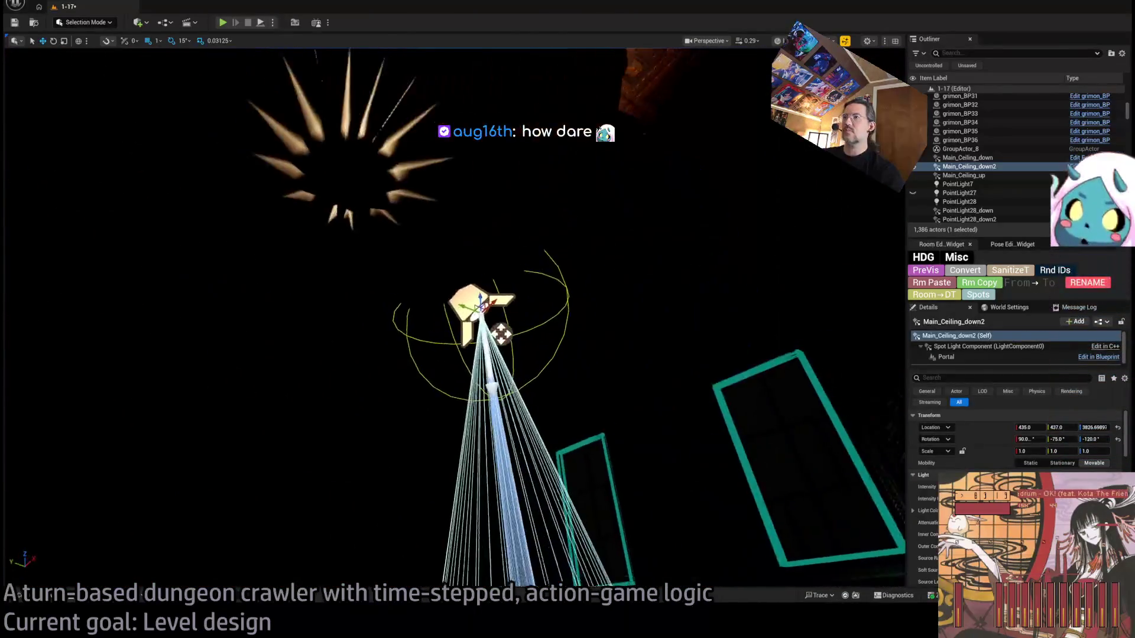
left_click(513, 224)
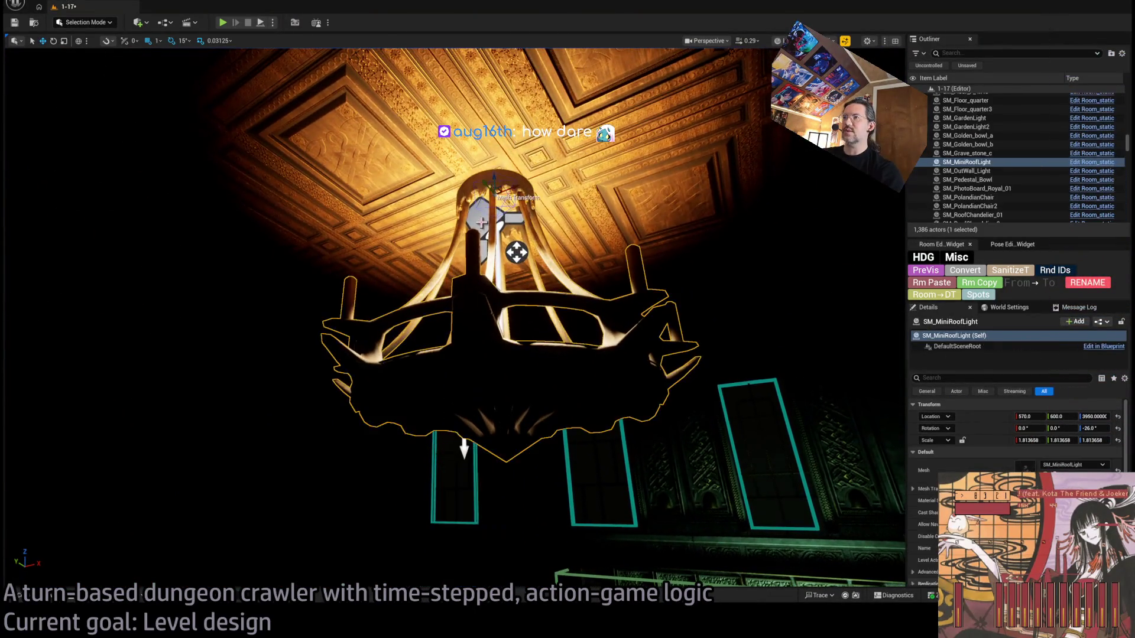
key("f")
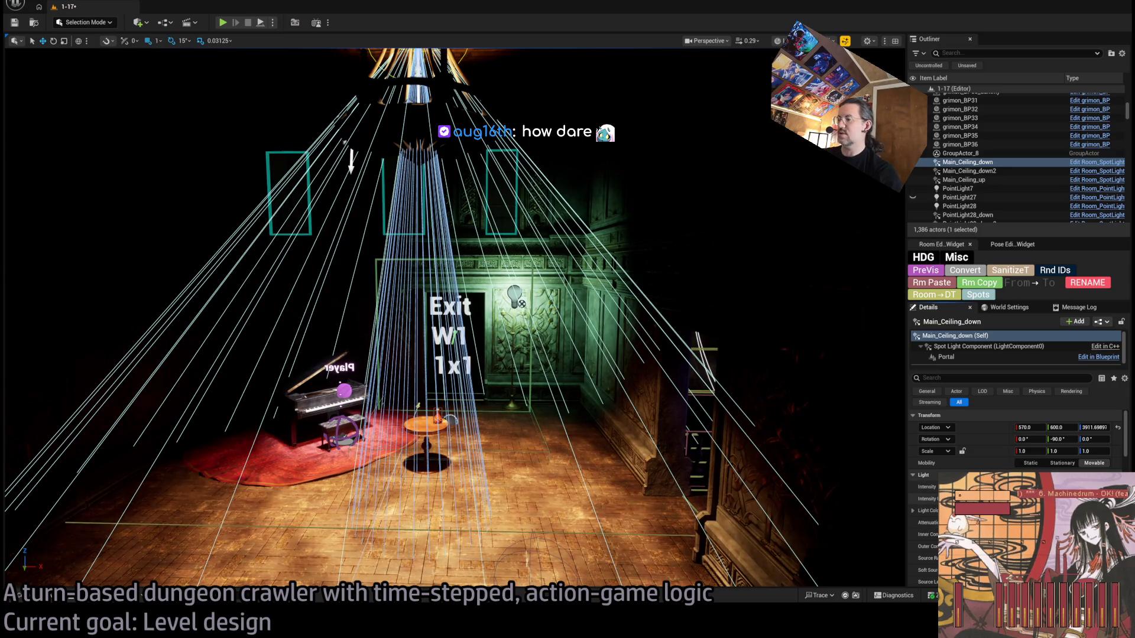
mouse_move(844, 412)
left_mouse_down()
mouse_move(591, 449)
mouse_move(532, 413)
mouse_move(467, 396)
mouse_move(590, 401)
mouse_move(600, 319)
mouse_move(553, 384)
left_mouse_up()
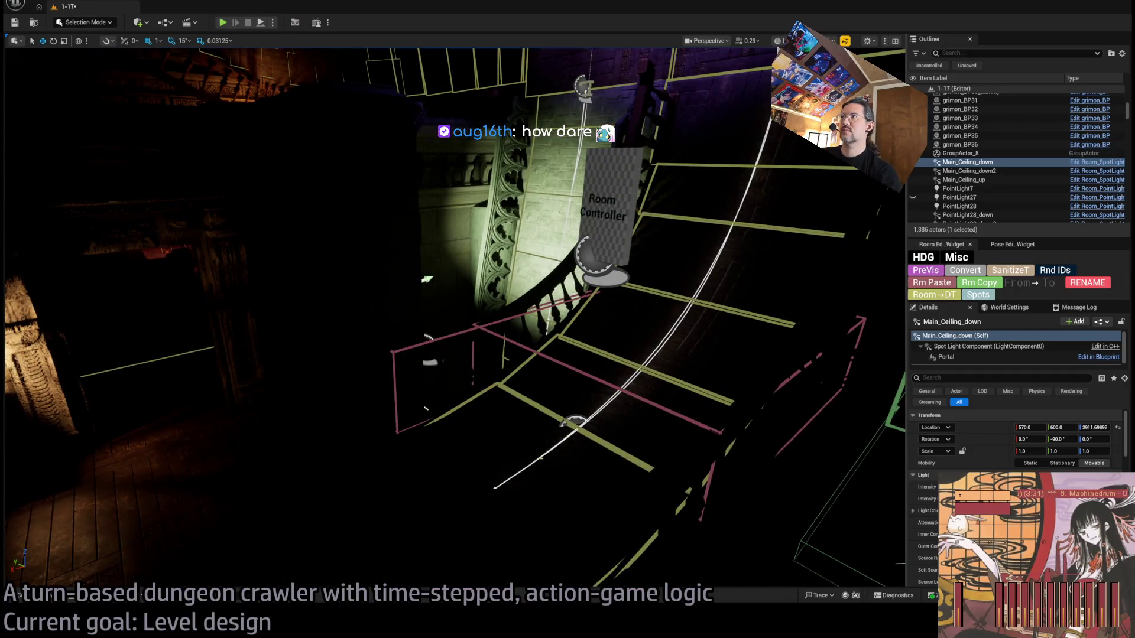
Step: Switch the viewport to Unlit, orbit around the staircase, and check the to-do document
key("alt+3")
left_click_drag(236, 514, 233, 518)
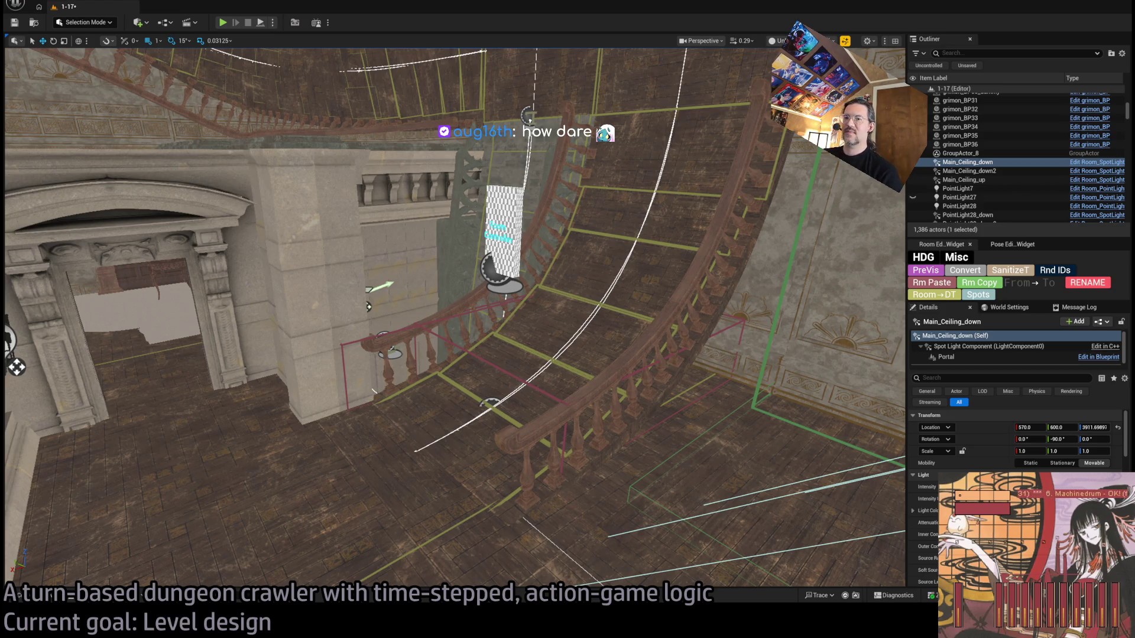
key("alt+Tab")
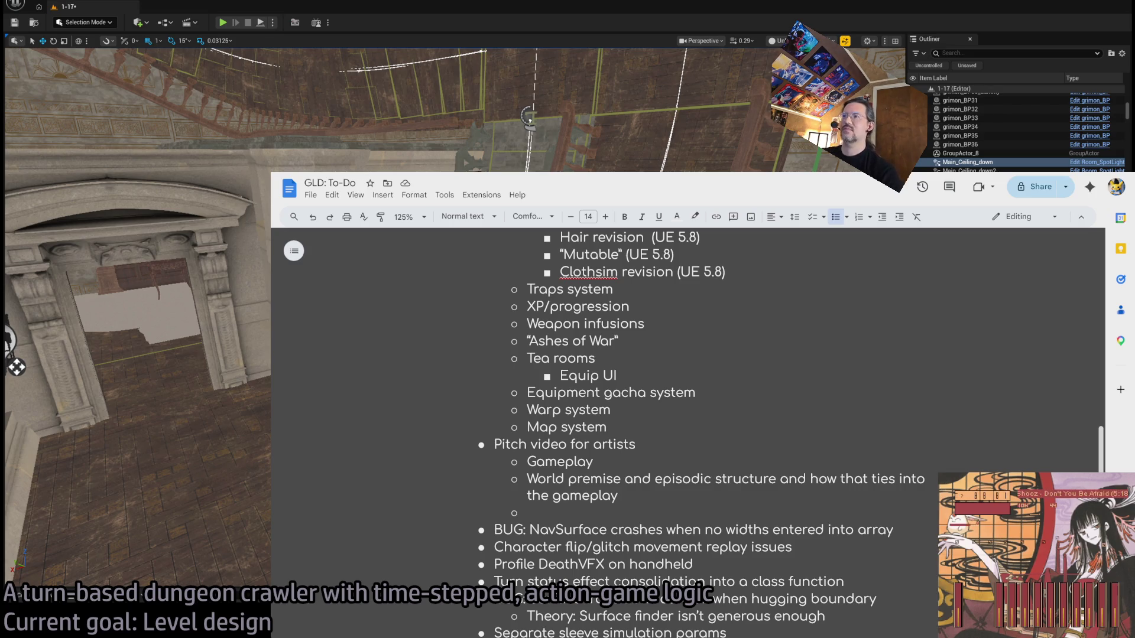
key("alt+Tab")
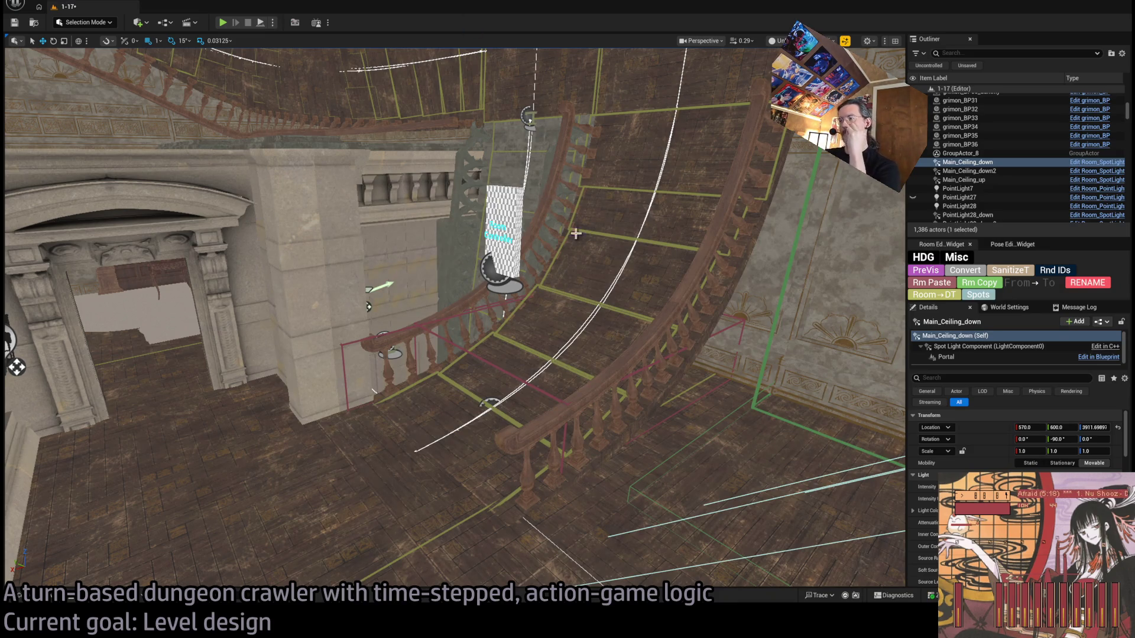
Step: Clear the Content Drawer search and browse to the piano's mesh folder
key("f")
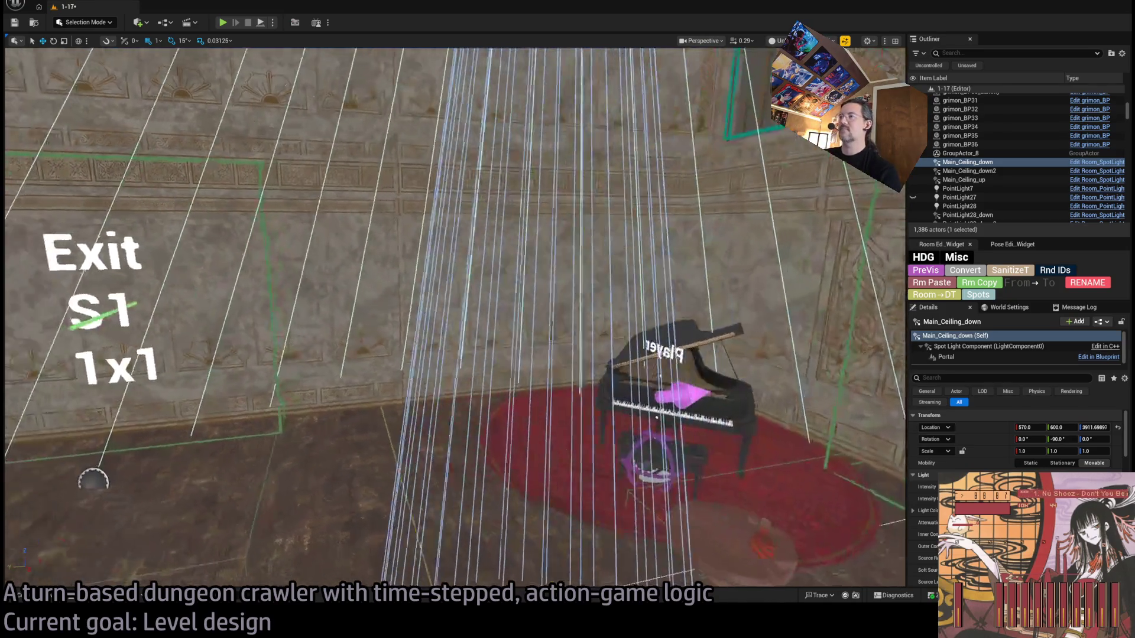
mouse_move(266, 431)
left_mouse_down()
mouse_move(254, 402)
mouse_move(266, 431)
left_mouse_up()
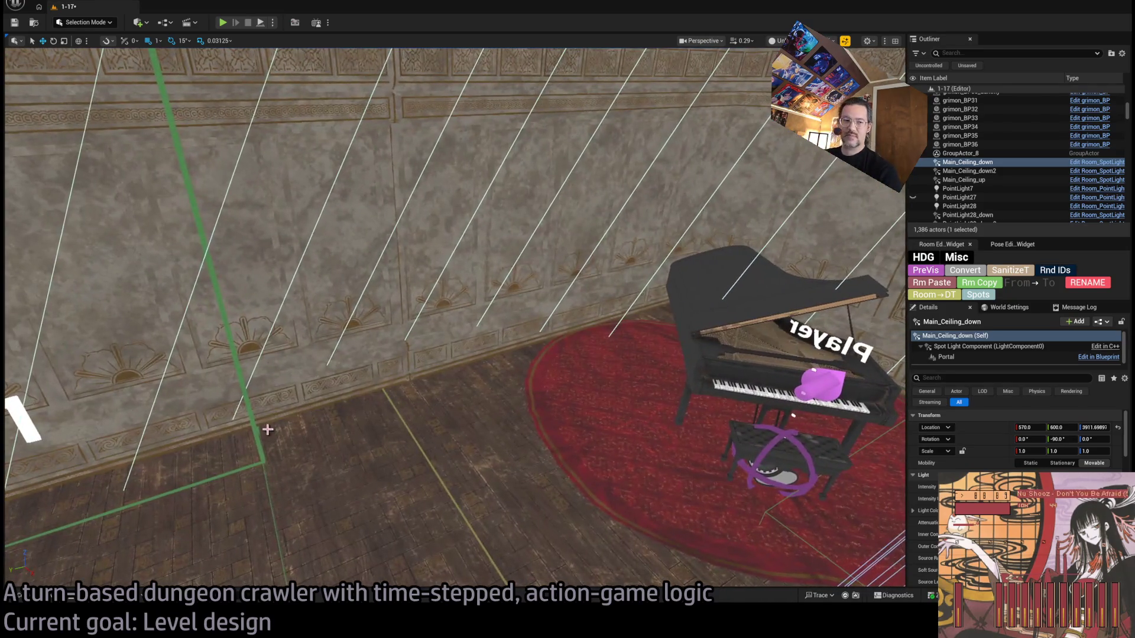
key("ctrl+space")
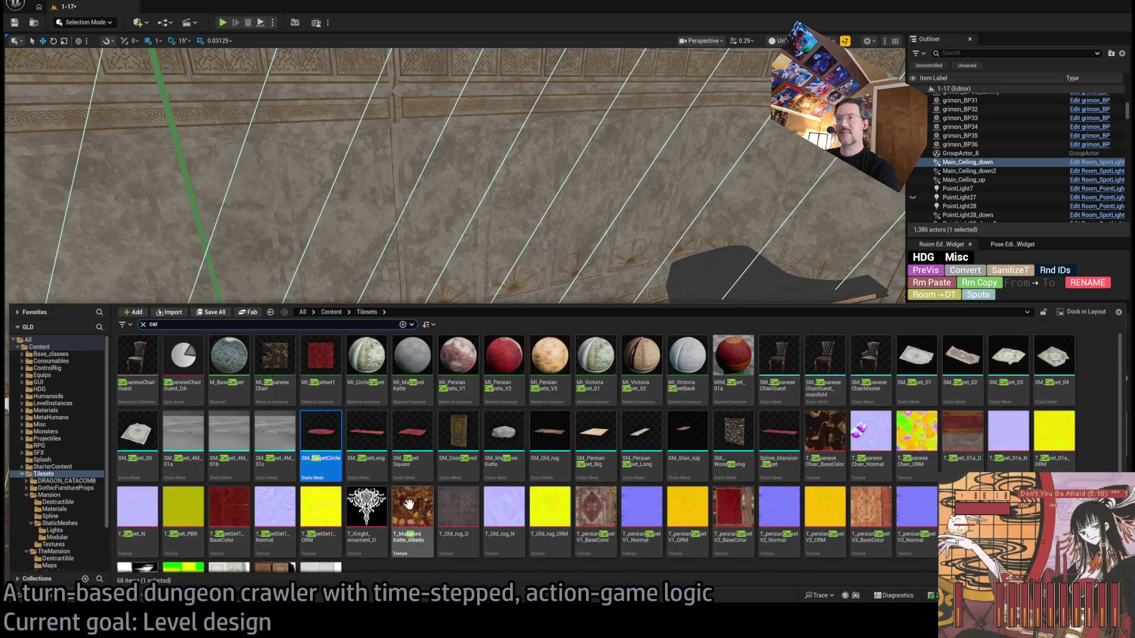
left_click(143, 325)
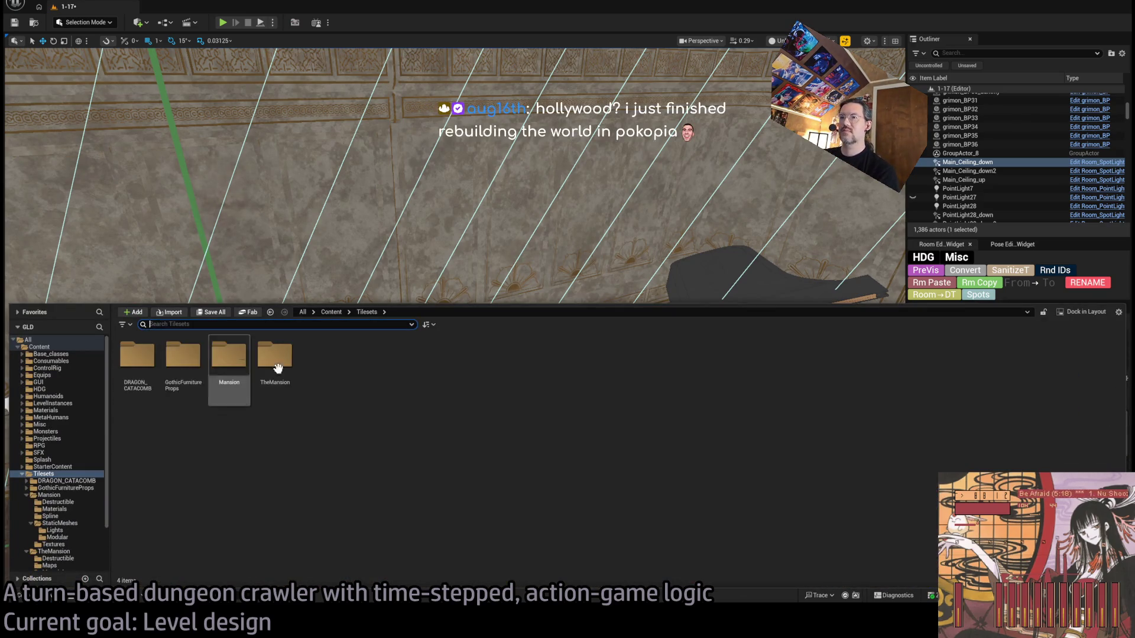
left_click(698, 274)
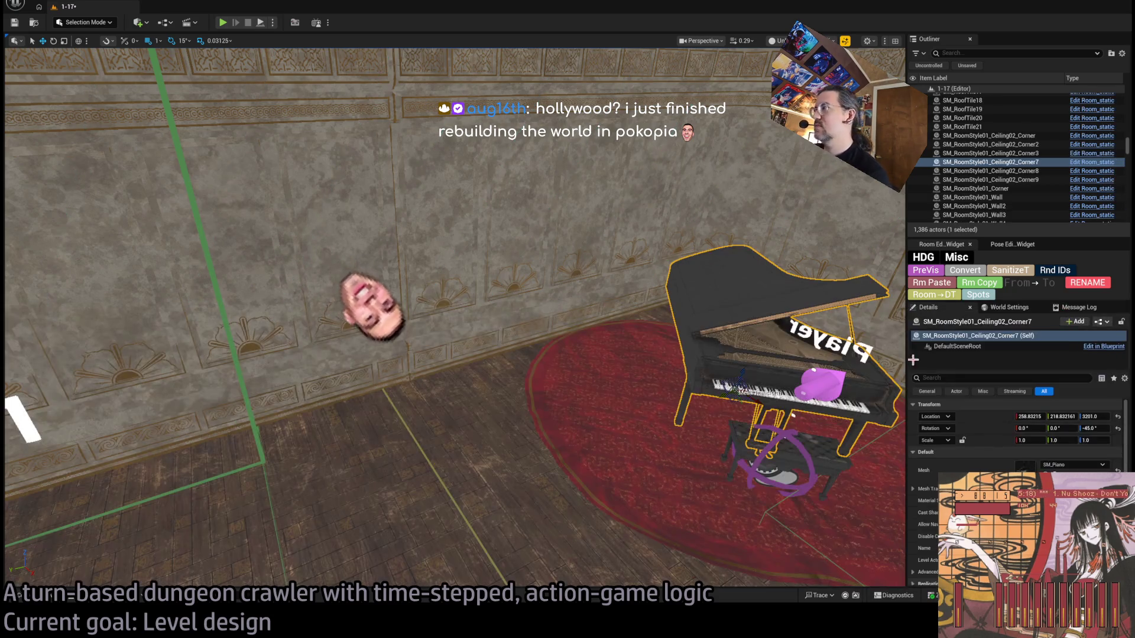
key("ctrl+b")
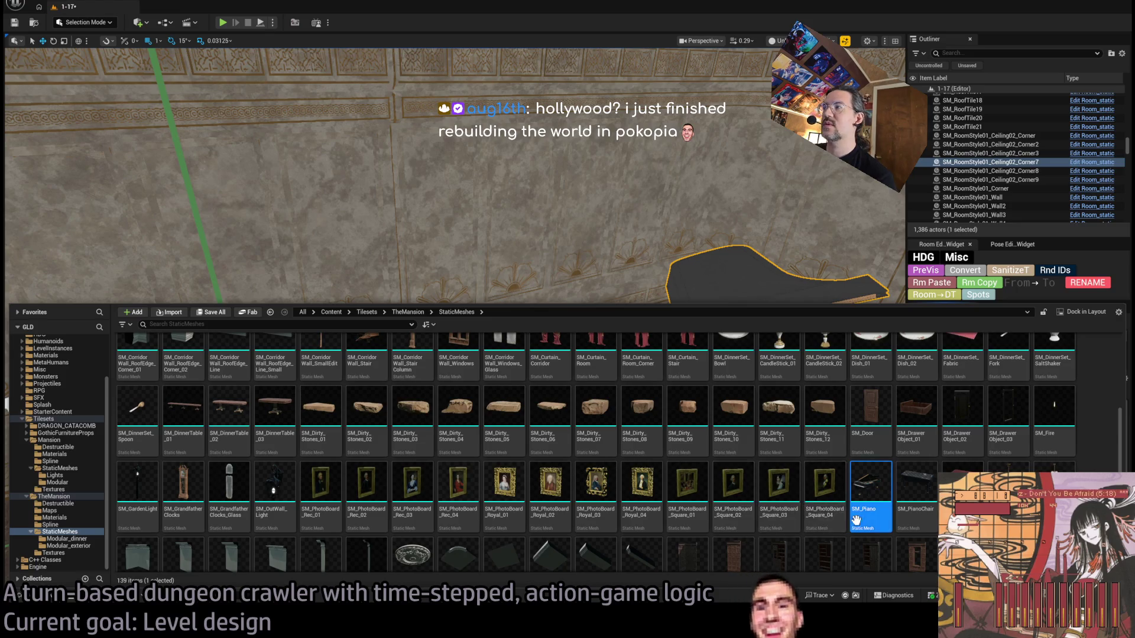
scroll(739, 513, "up", 2)
scroll(739, 513, "up", 2)
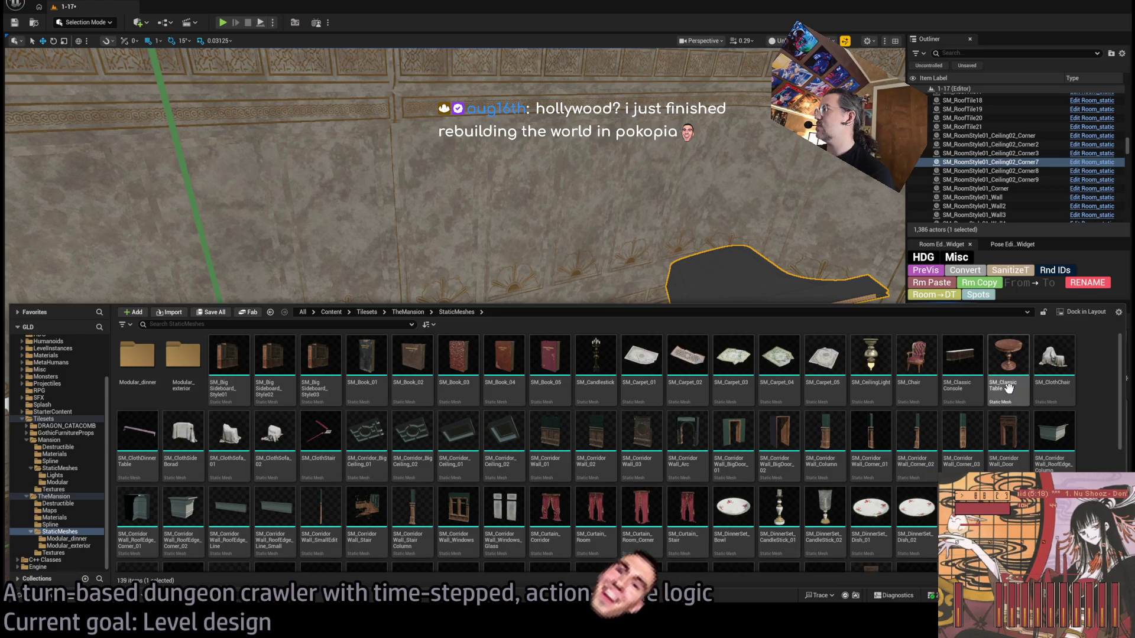
Step: Place SM_ClothChair beside the piano, rotated -90° with Location X 100
left_click(1058, 361)
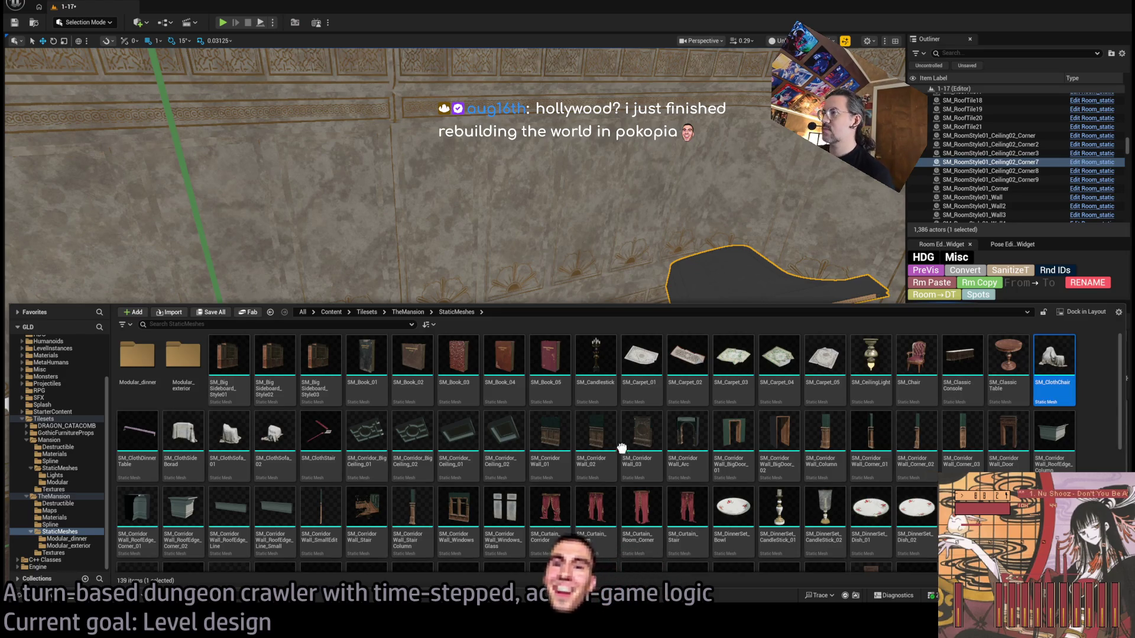
mouse_move(1063, 366)
left_mouse_down()
mouse_move(579, 356)
mouse_move(570, 361)
mouse_move(591, 387)
mouse_move(600, 378)
mouse_move(588, 393)
mouse_move(600, 373)
mouse_move(574, 359)
left_mouse_up()
key("e")
key("w")
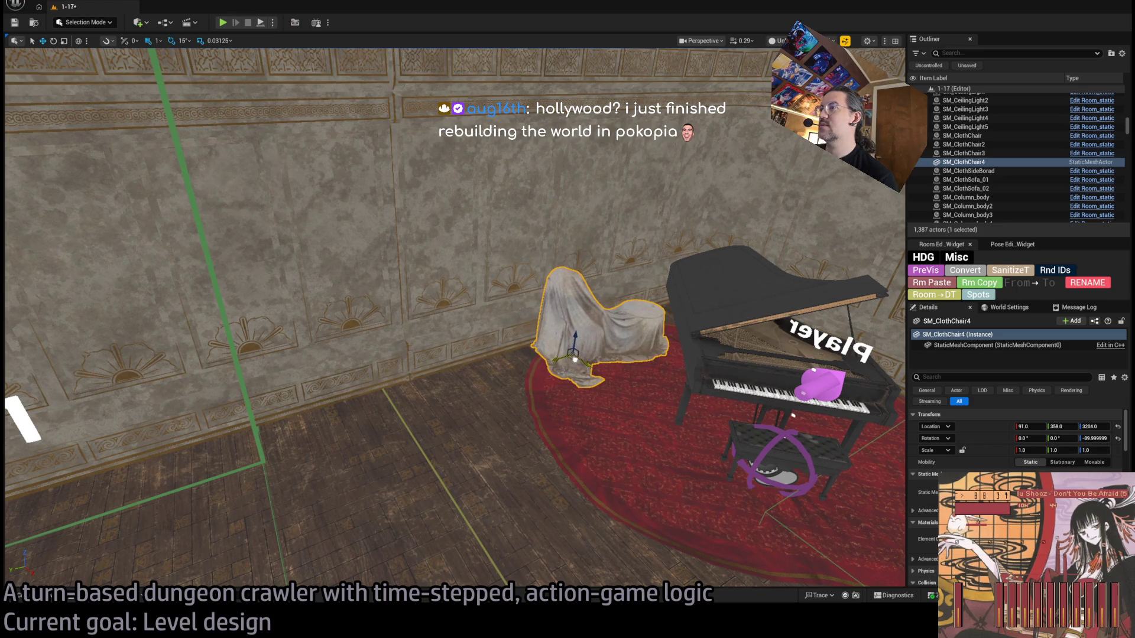
scroll(590, 414, "down", 3)
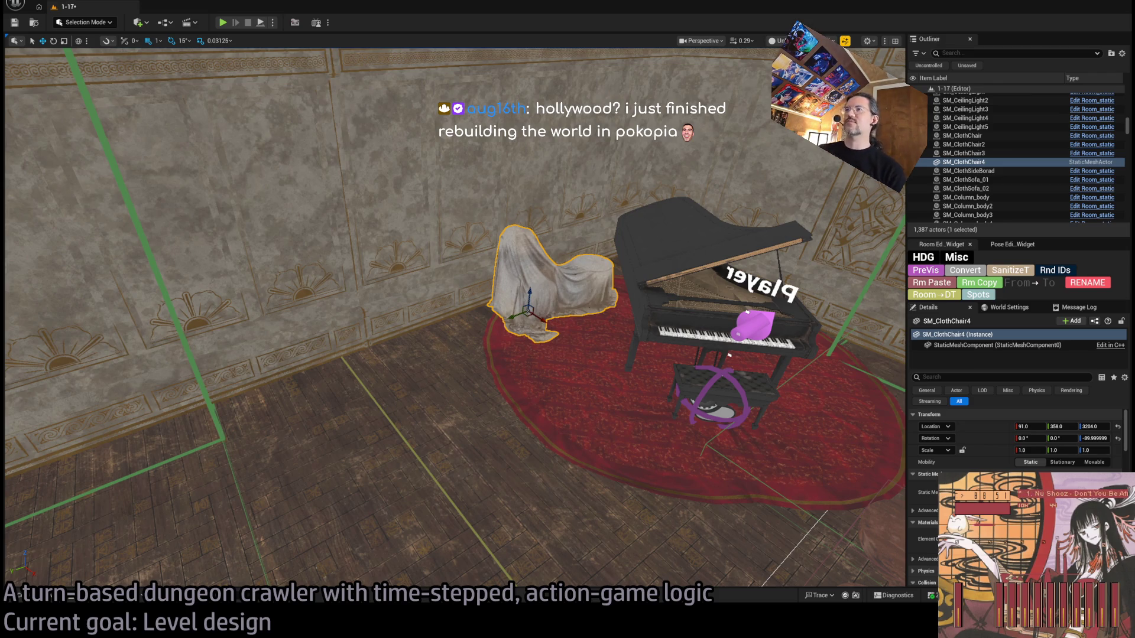
key("f")
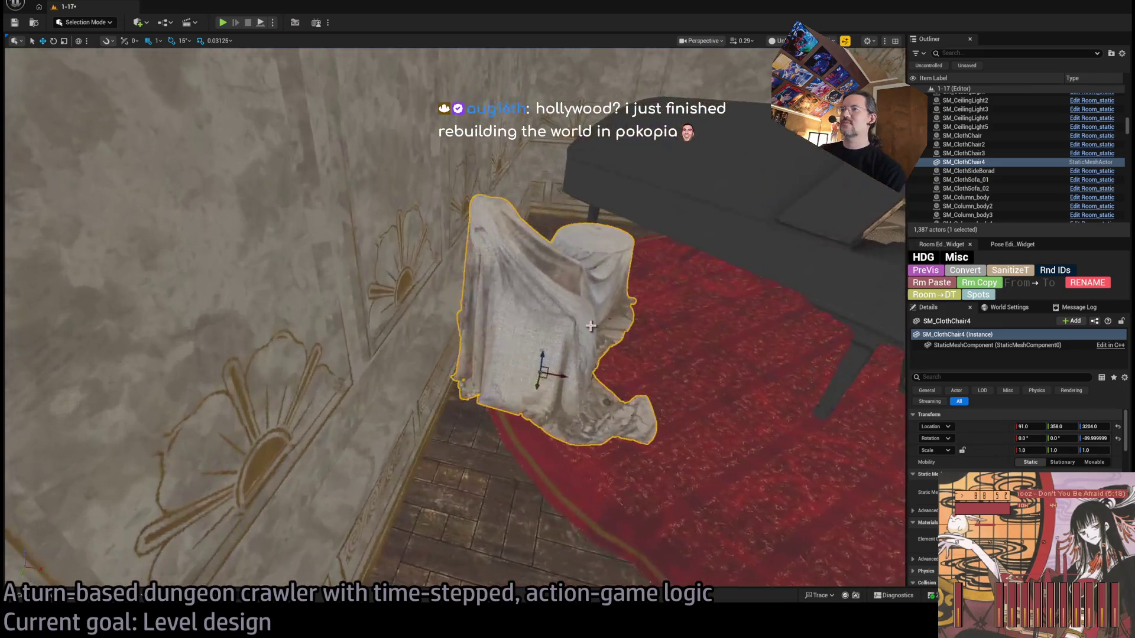
left_click_drag(577, 379, 588, 380)
scroll(577, 379, "down", 5)
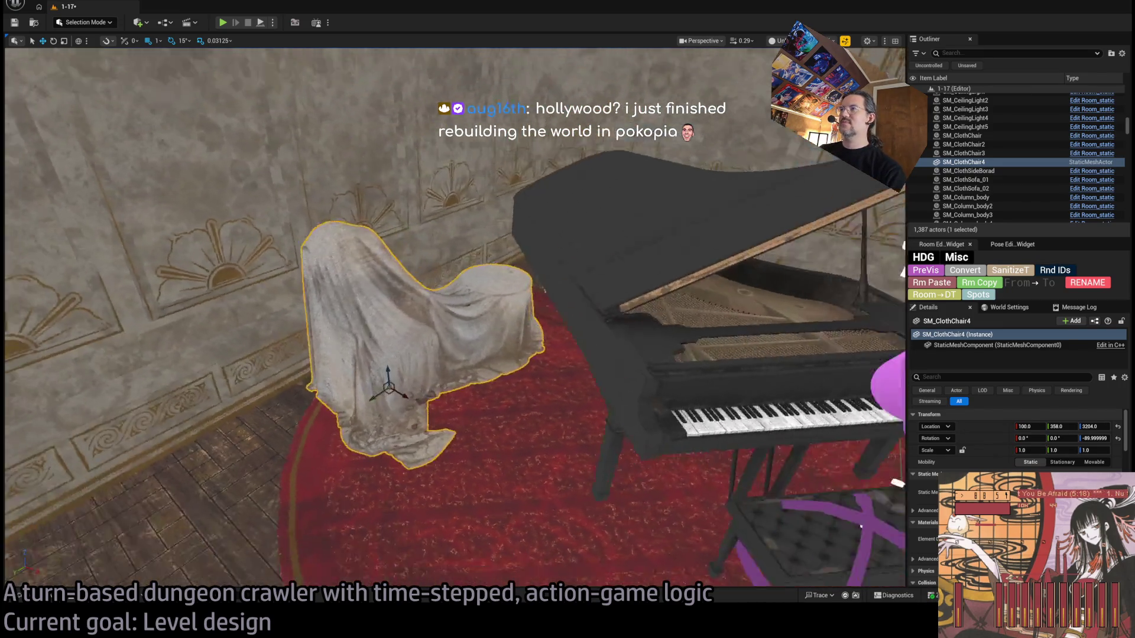
scroll(600, 401, "down", 3)
Step: Drag SM_RoomStyle01_Ceiling02_Center into the room and select it
key("ctrl+space")
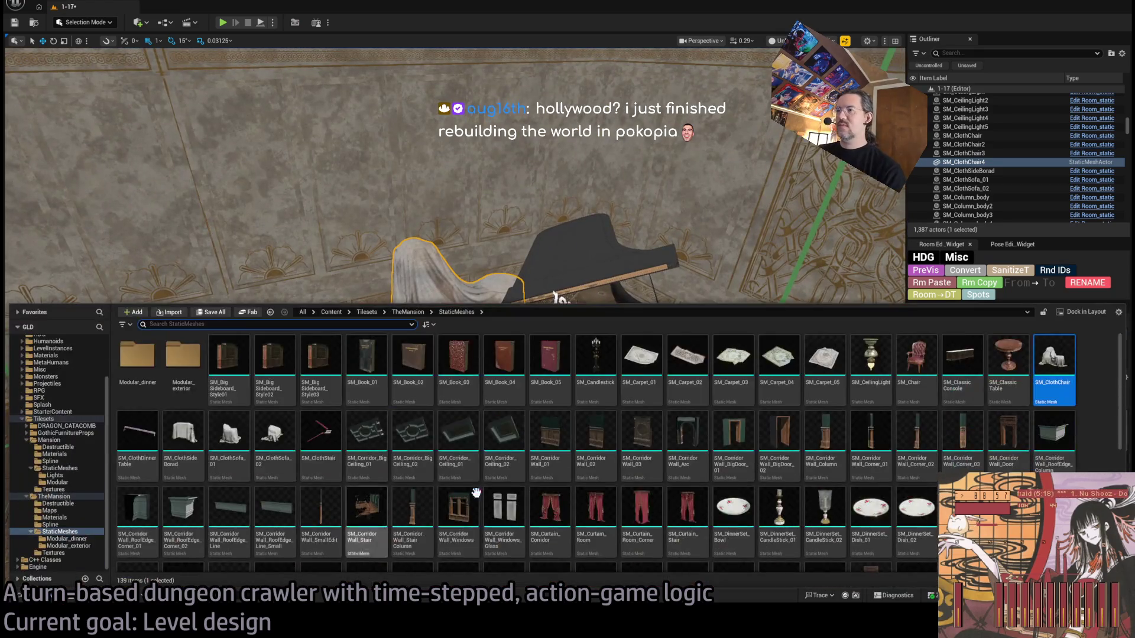
scroll(814, 467, "down", 8)
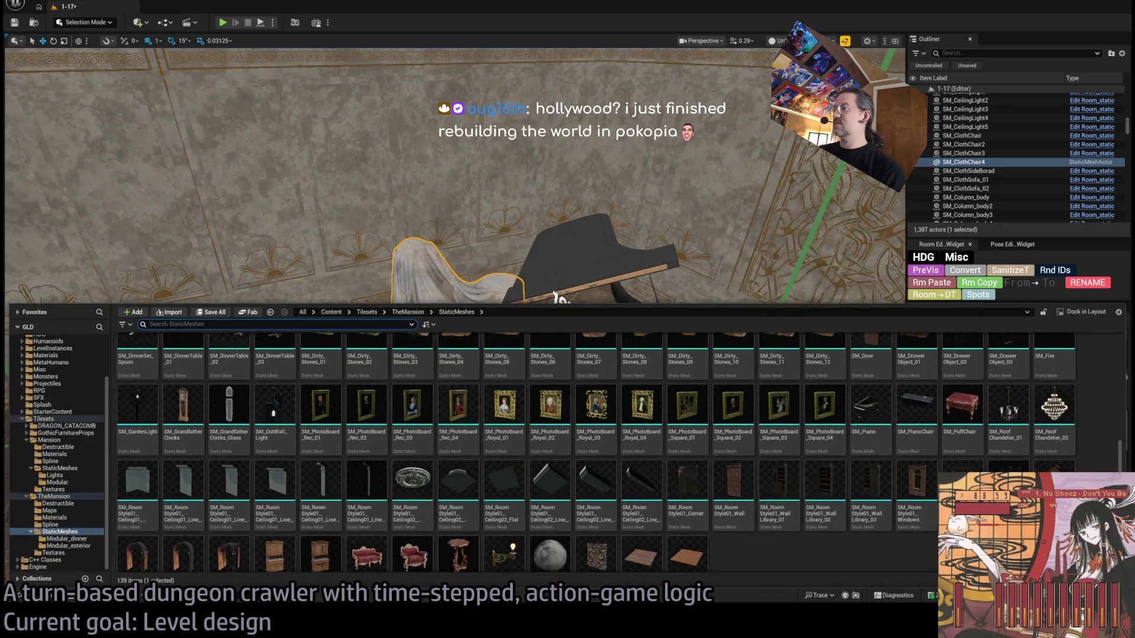
left_click_drag(412, 452, 301, 396)
left_click(170, 470)
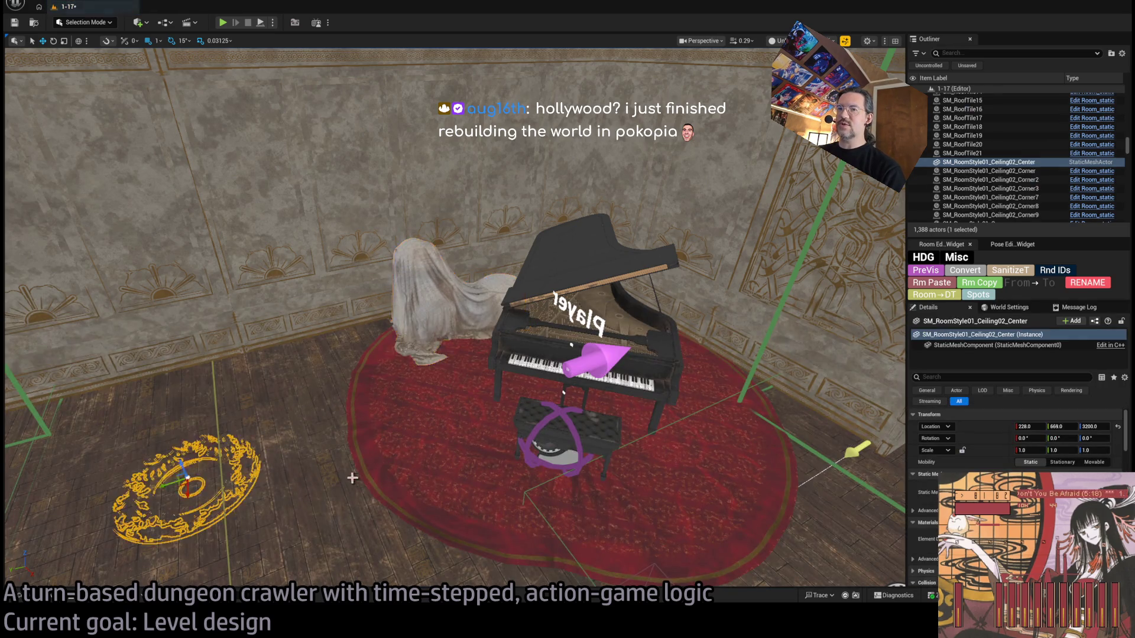
Step: Raise the ceiling centre piece up toward the chandelier's top
key("f")
mouse_move(388, 495)
left_mouse_down()
mouse_move(374, 198)
mouse_move(375, 474)
mouse_move(603, 296)
mouse_move(321, 279)
left_mouse_up()
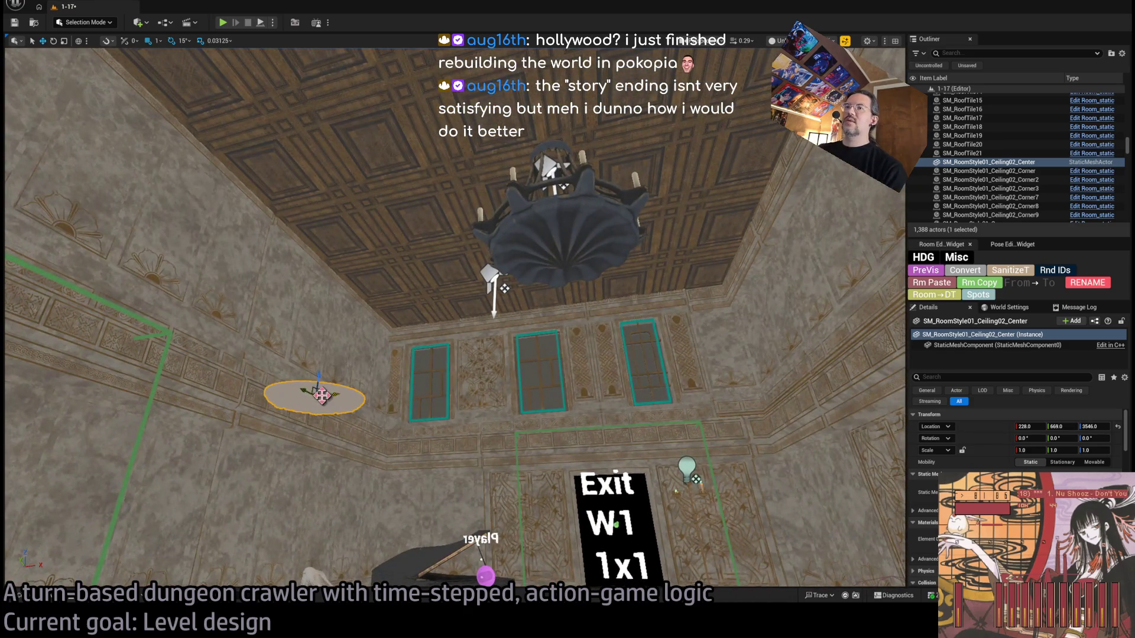
mouse_move(326, 394)
left_mouse_down()
mouse_move(319, 383)
mouse_move(565, 159)
mouse_move(554, 116)
left_mouse_up()
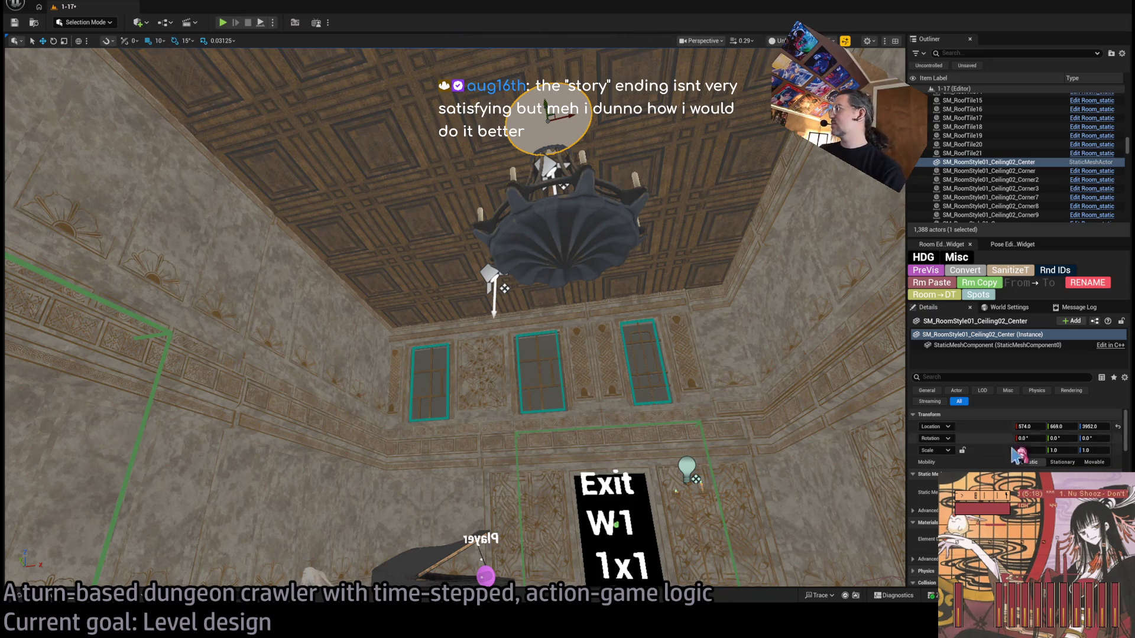
Step: Set the piece's Location to X 550, Y 650, then adjust X to 570
left_click(1028, 426)
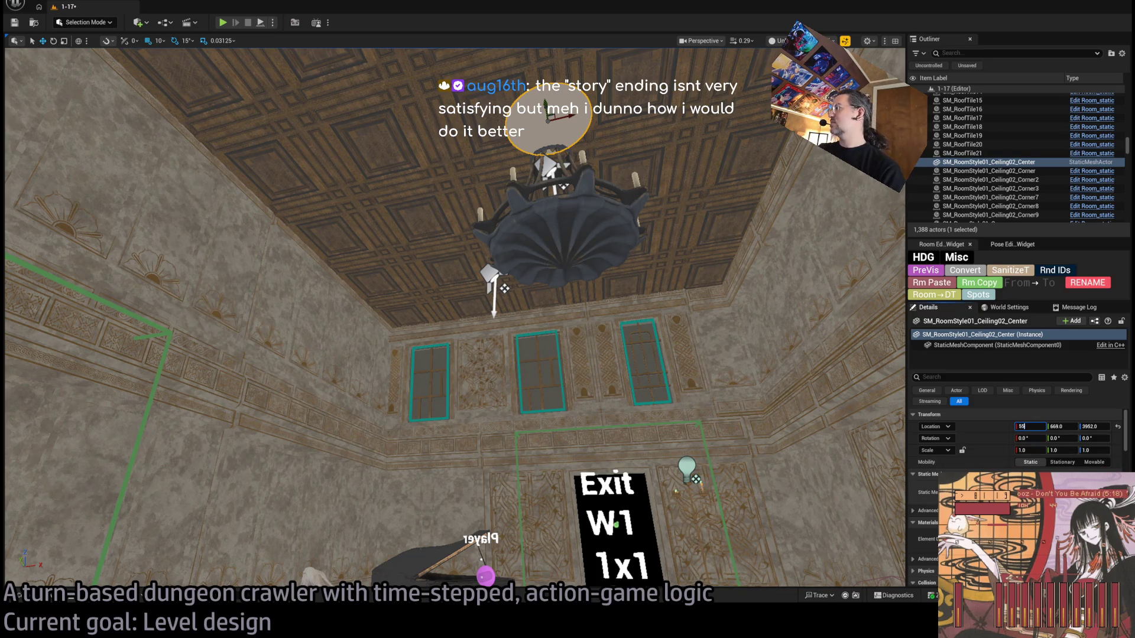
type("0")
key("Tab")
type("5")
key("Return")
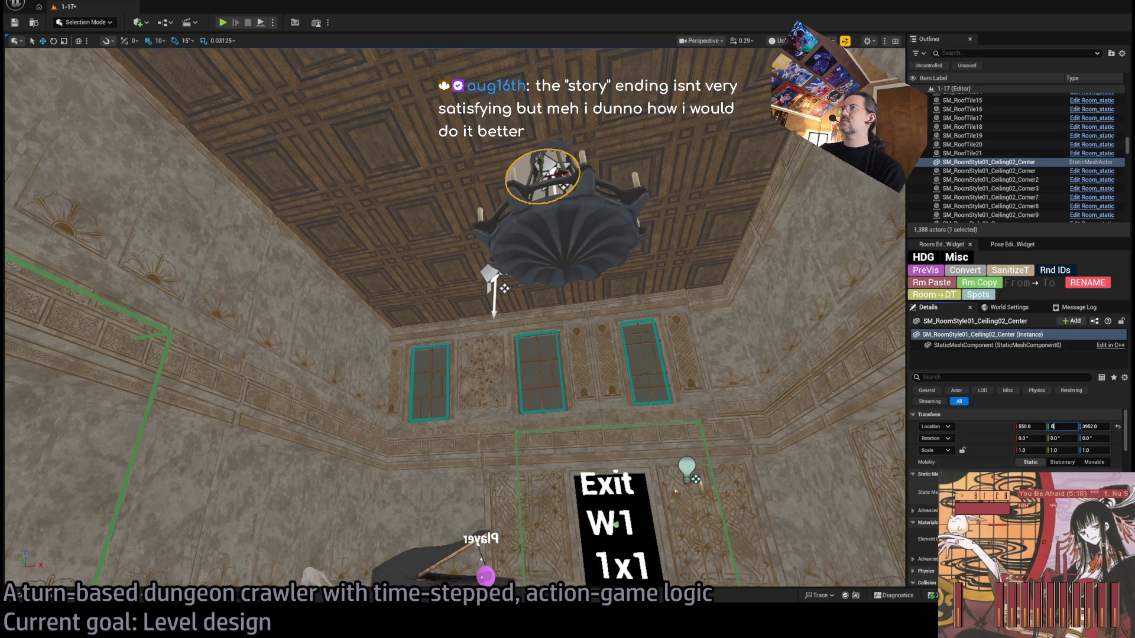
type("50")
key("Return")
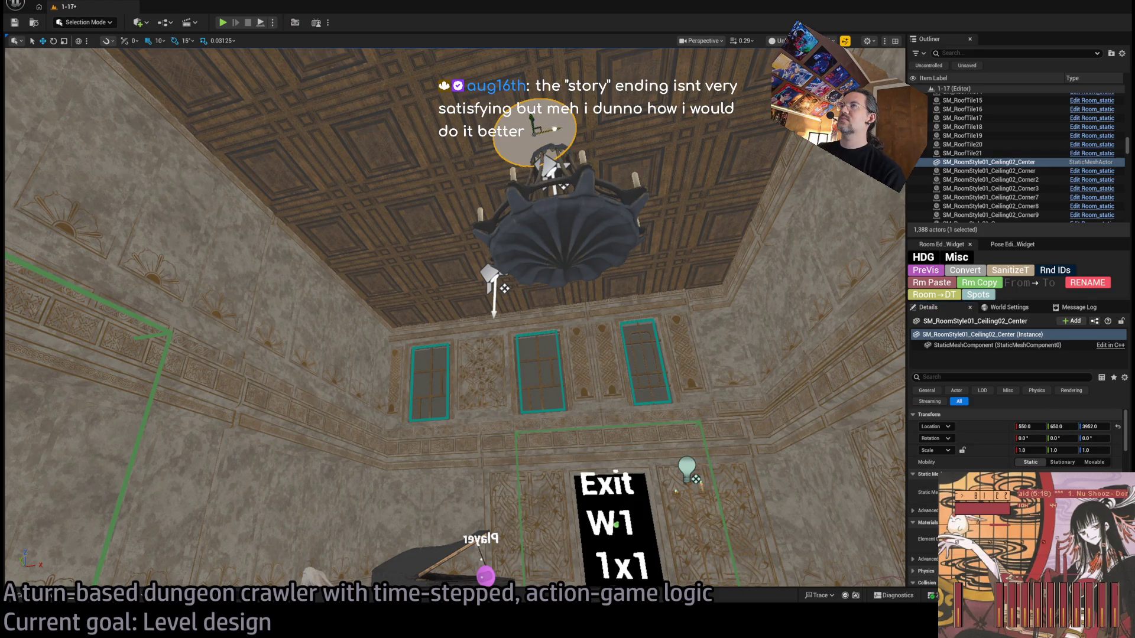
left_click_drag(1031, 426, 1043, 427)
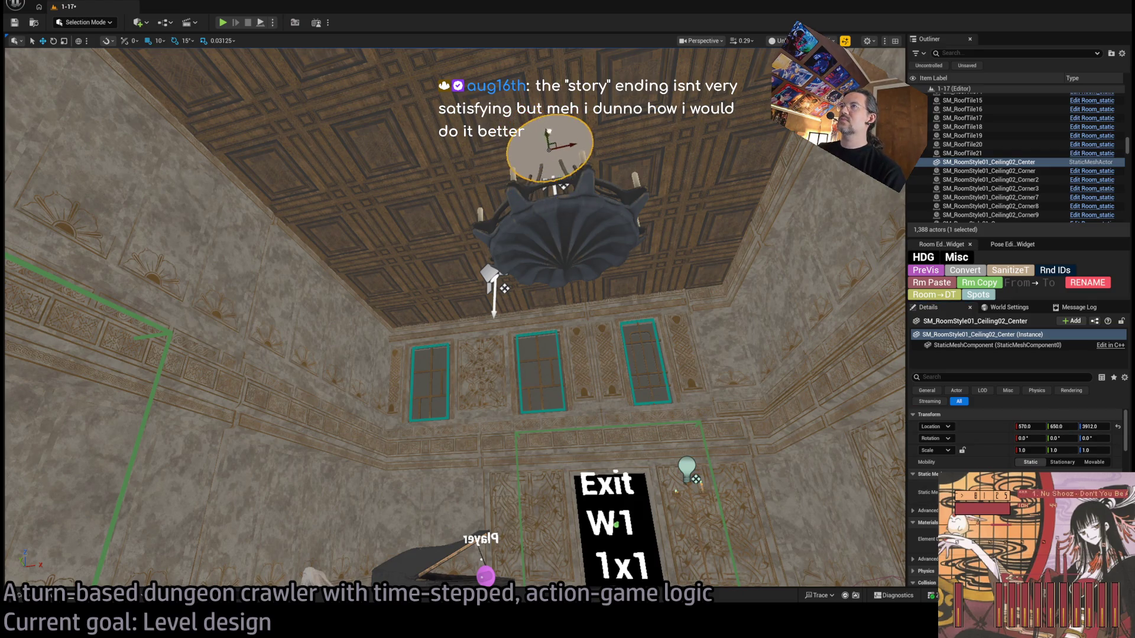
Step: Move the disk onto the chandelier's top at Y 600 and switch to Lit view
scroll(455, 319, "up", 3)
scroll(420, 196, "up", 5)
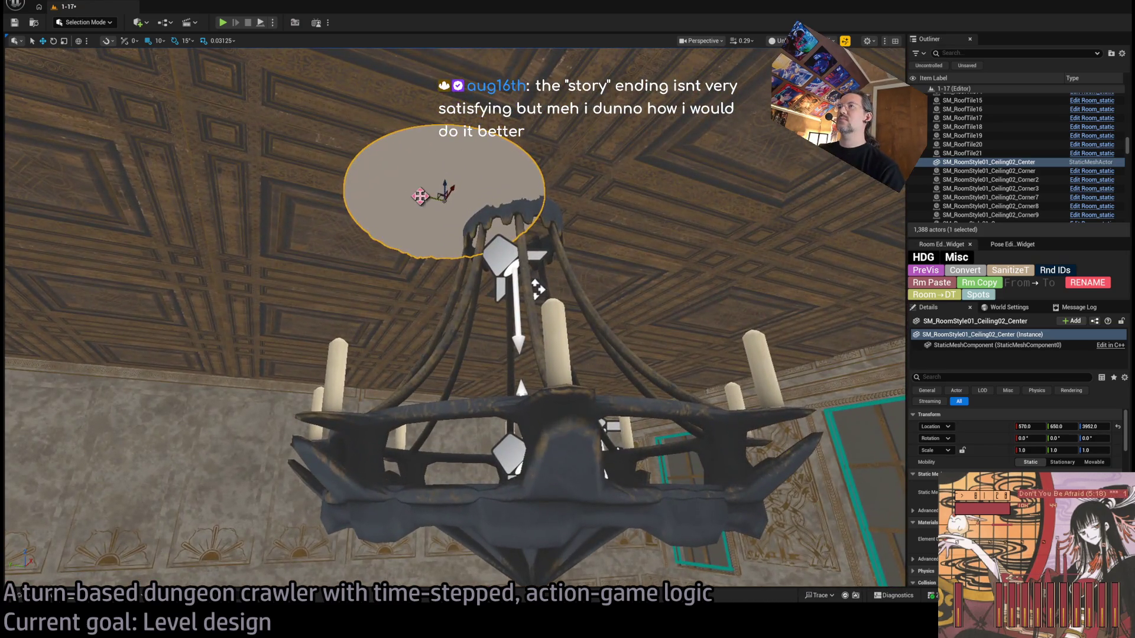
left_click_drag(420, 196, 491, 207)
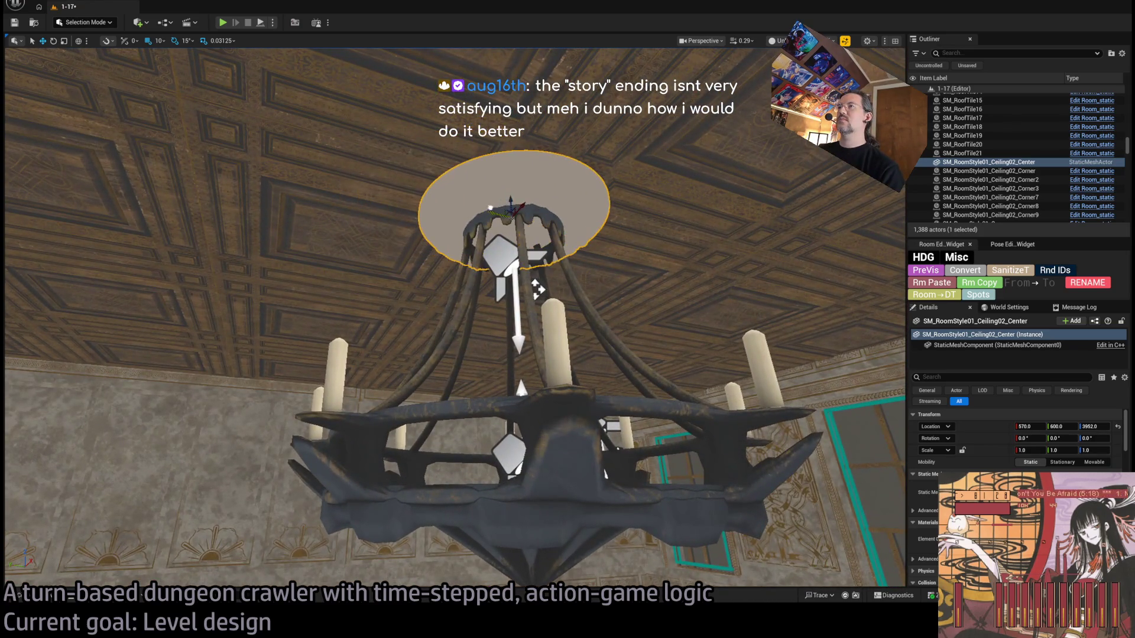
scroll(537, 290, "up", 6)
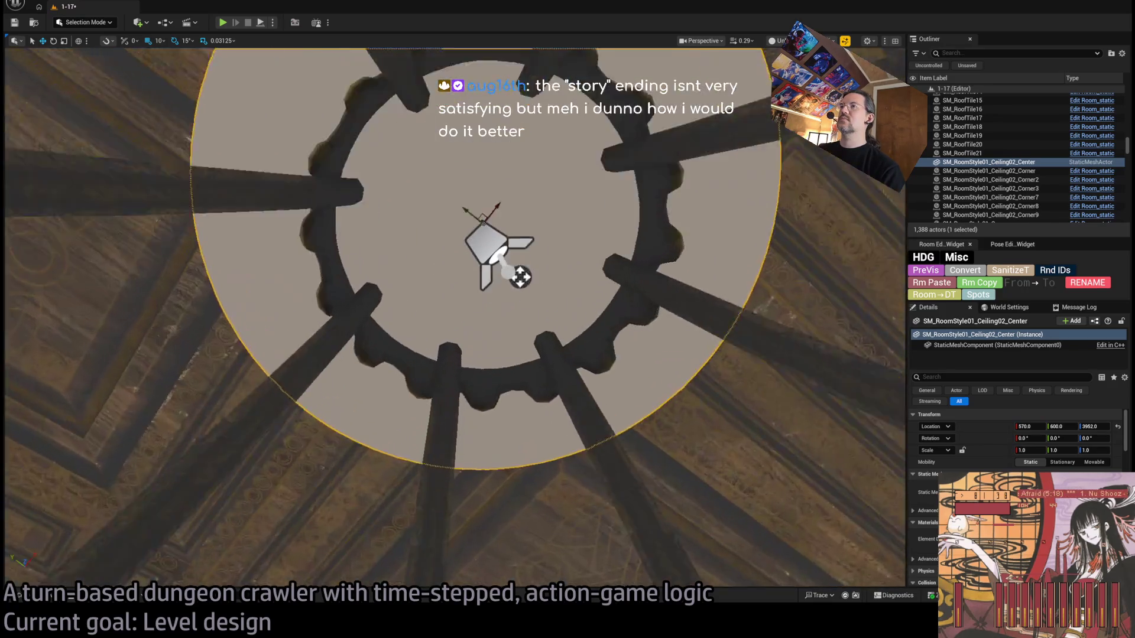
scroll(465, 140, "down", 5)
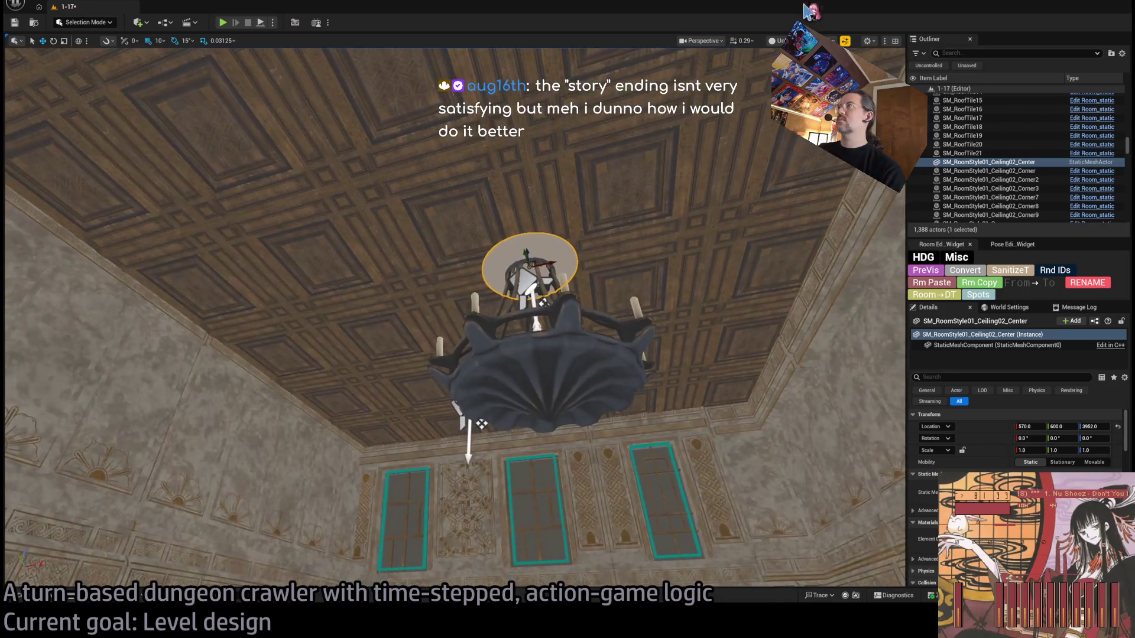
key("alt+4")
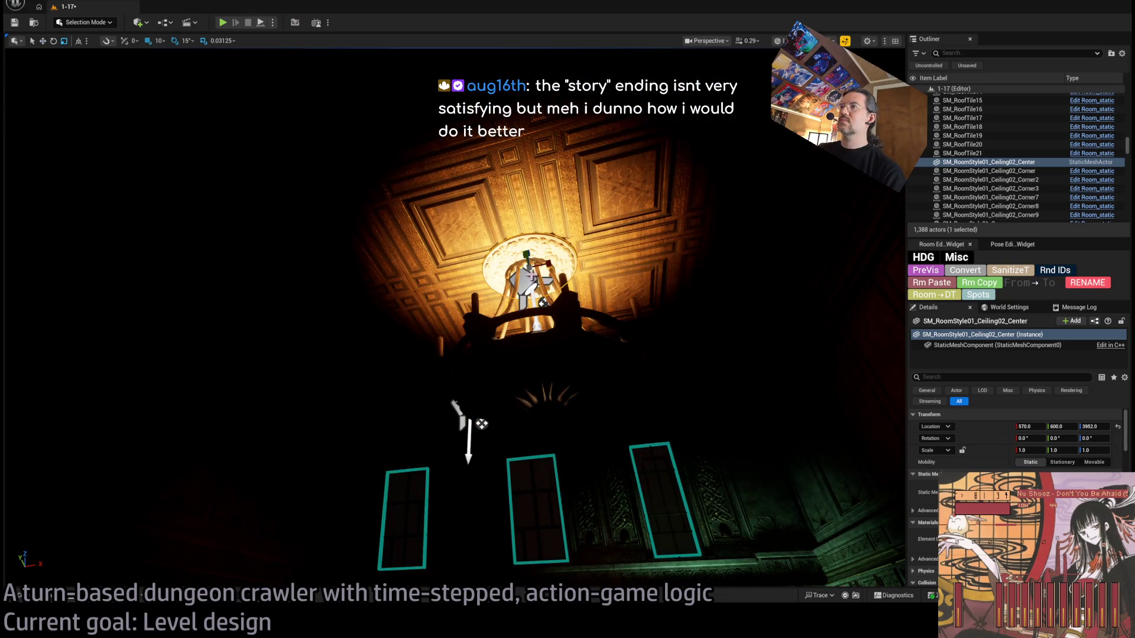
Step: Scale the ceiling medallion to about 2.2x and frame the chandelier and Main_Ceiling_down spotlight
left_click_drag(532, 269, 532, 245)
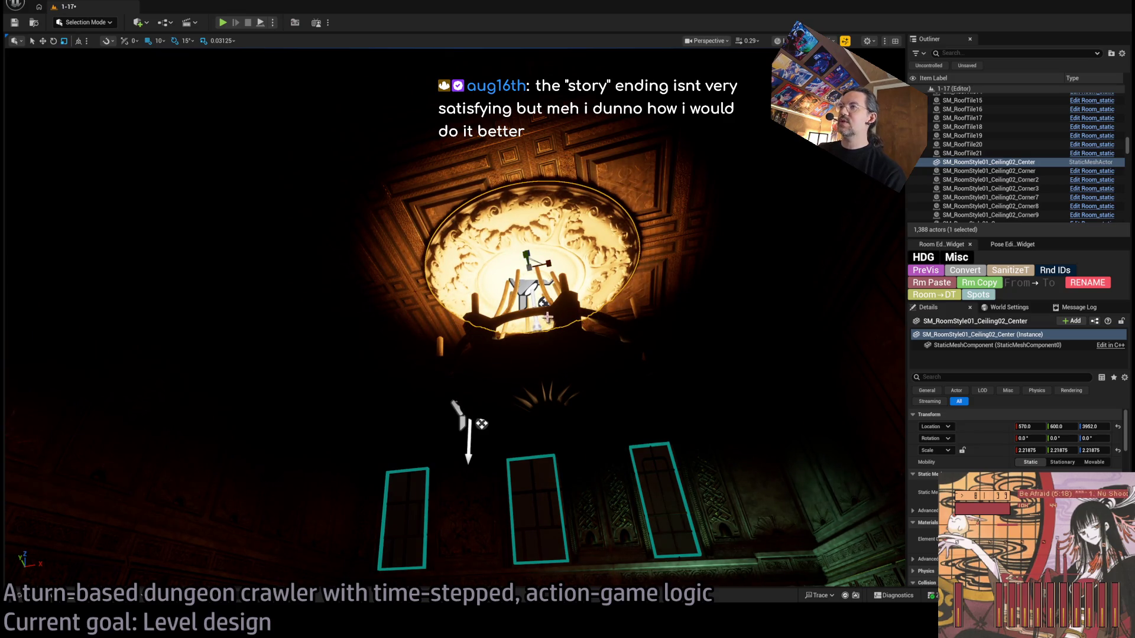
left_click(511, 321)
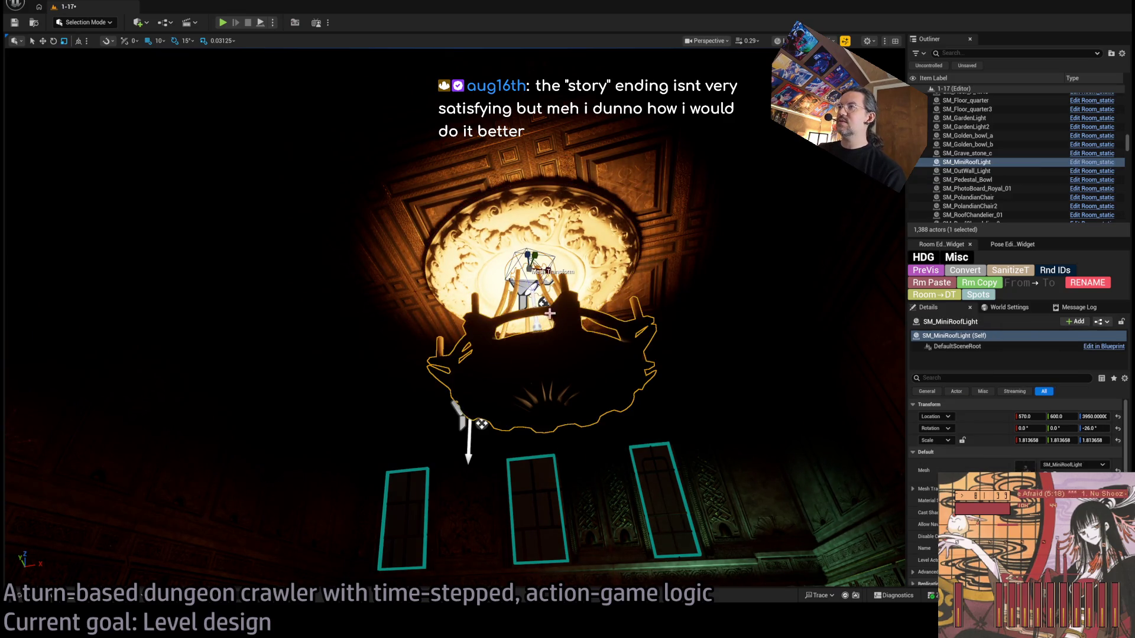
left_click(461, 415, "ctrl")
key("f")
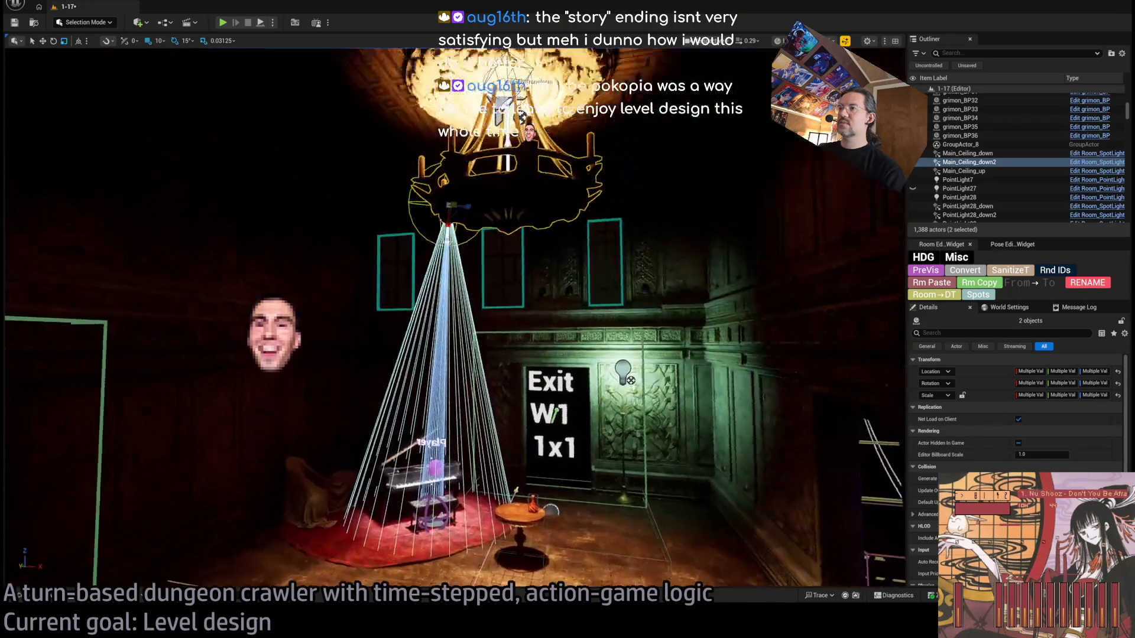
left_click(967, 153)
key("f")
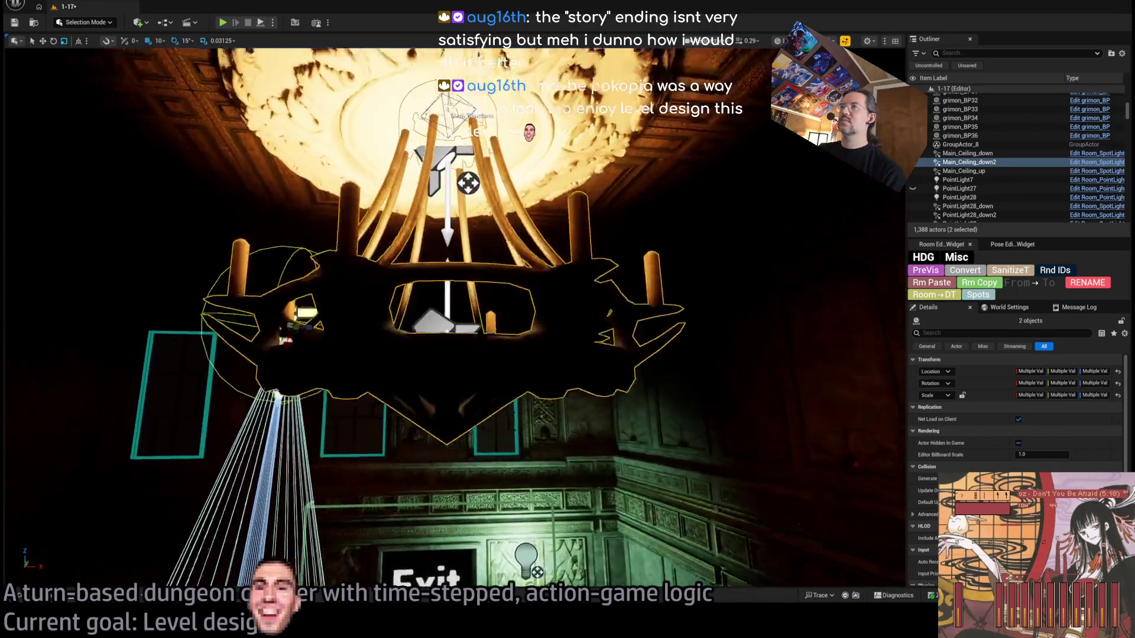
Step: Return to move mode with the chandelier mesh selected and open the mansion static mesh assets
left_click(355, 390)
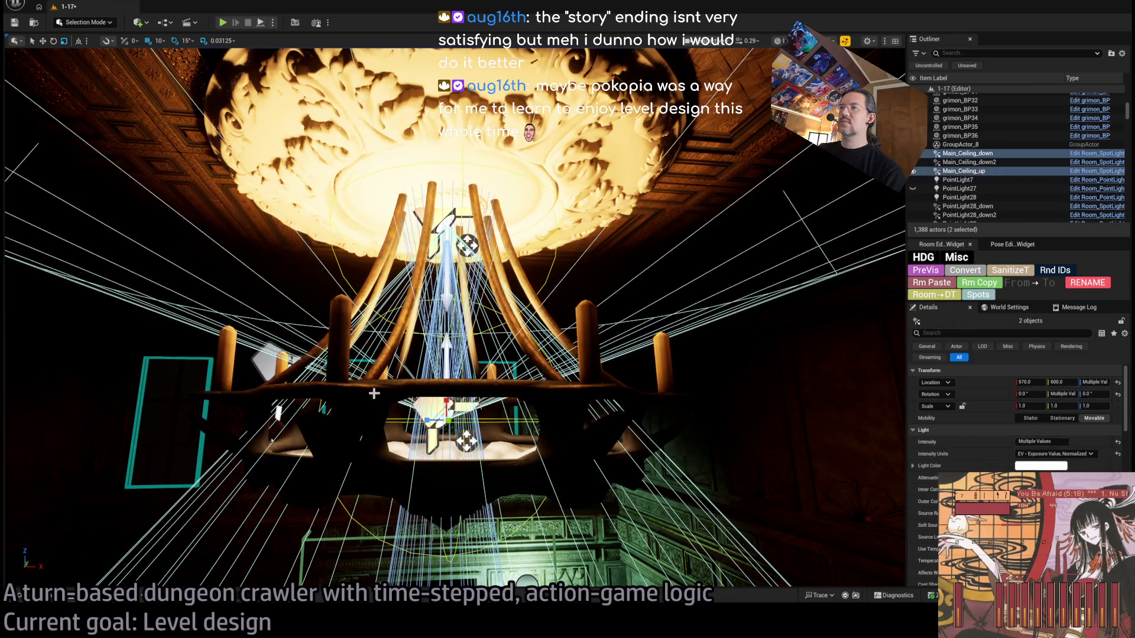
key("f")
key("w")
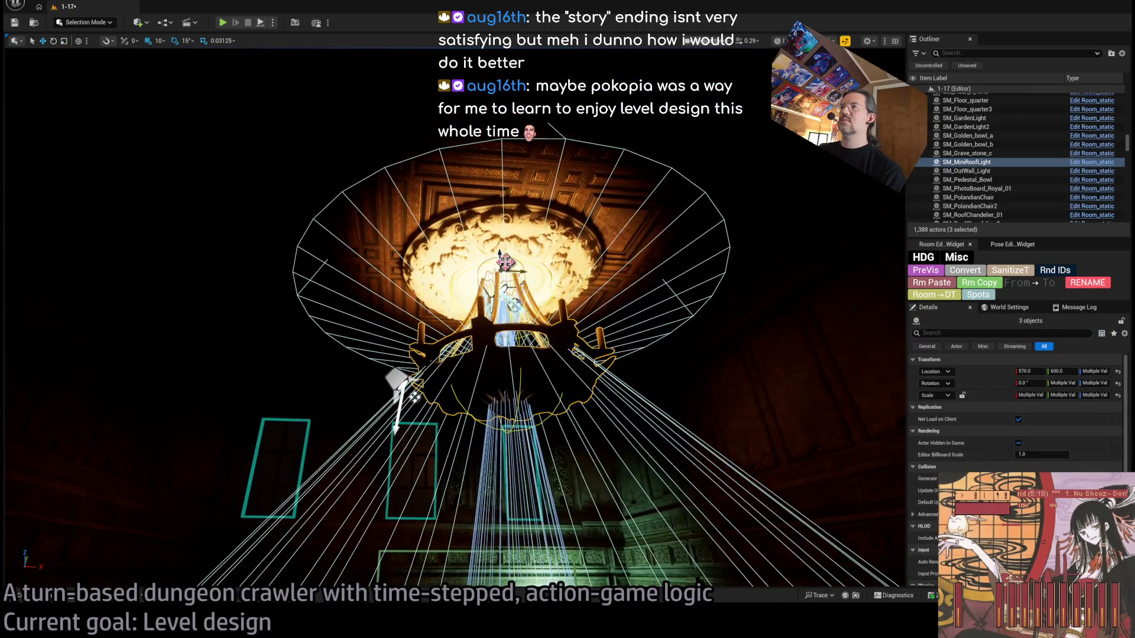
scroll(508, 354, "up", 2)
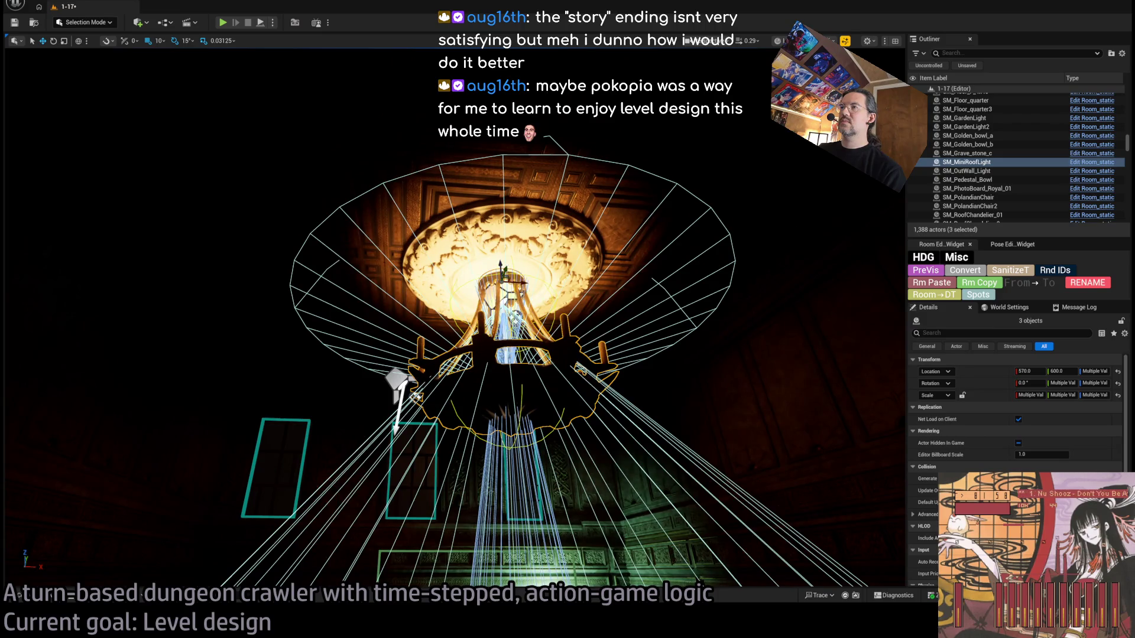
left_click_drag(509, 296, 508, 378)
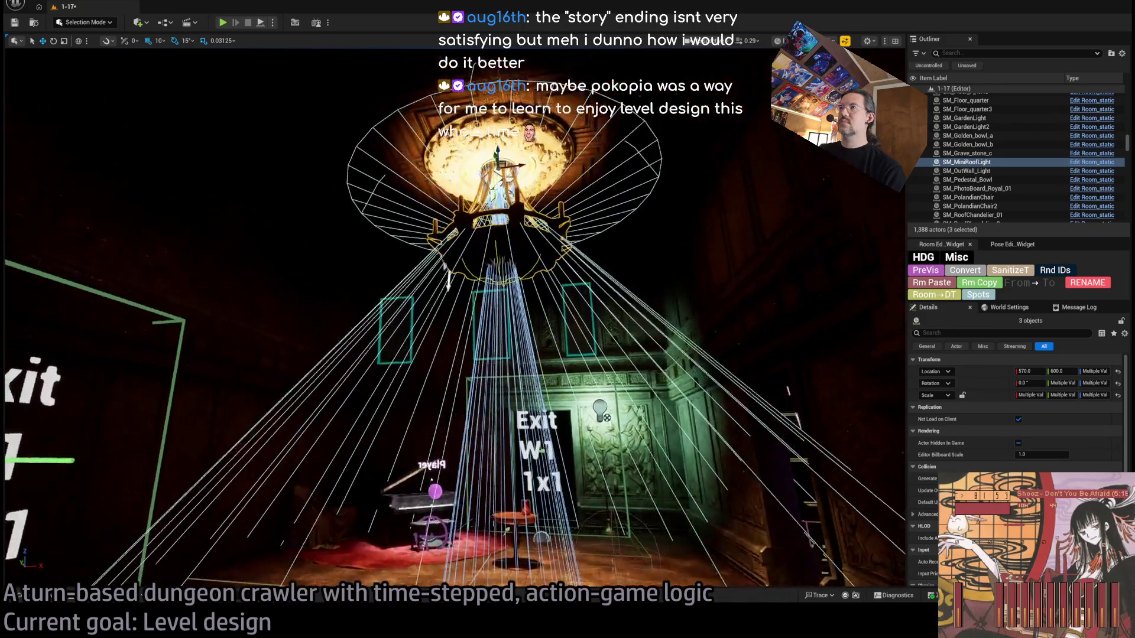
scroll(513, 342, "up", 5)
left_click(513, 341)
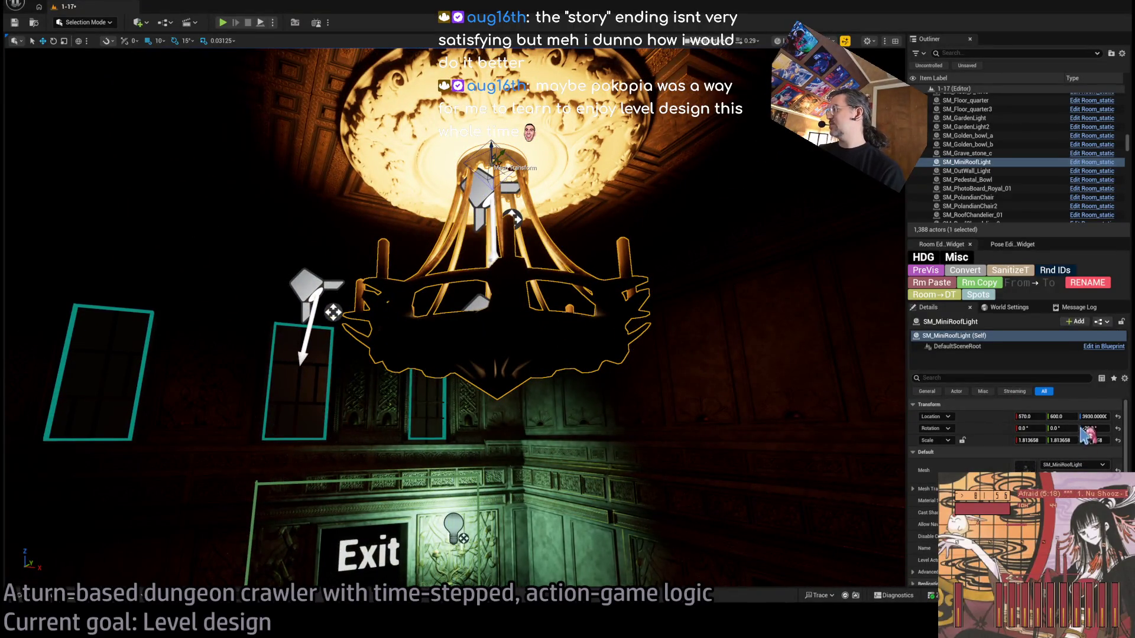
left_click(20, 596)
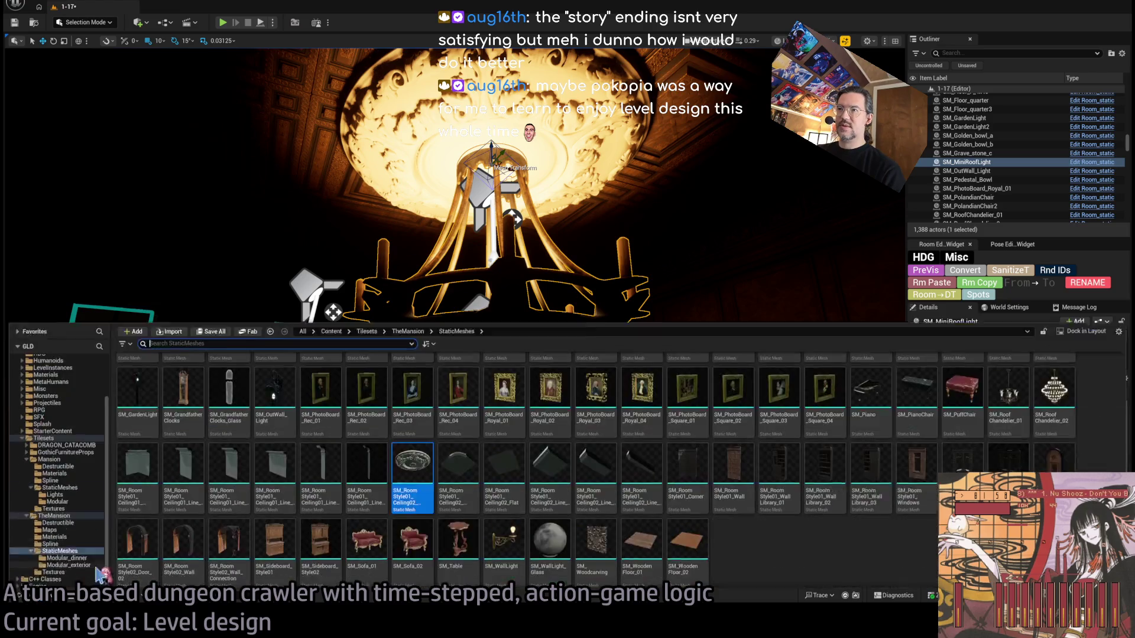
Step: Swap the chandelier's mesh to SM_RoofChandelier_02 from the Content Drawer
scroll(750, 555, "up", 3)
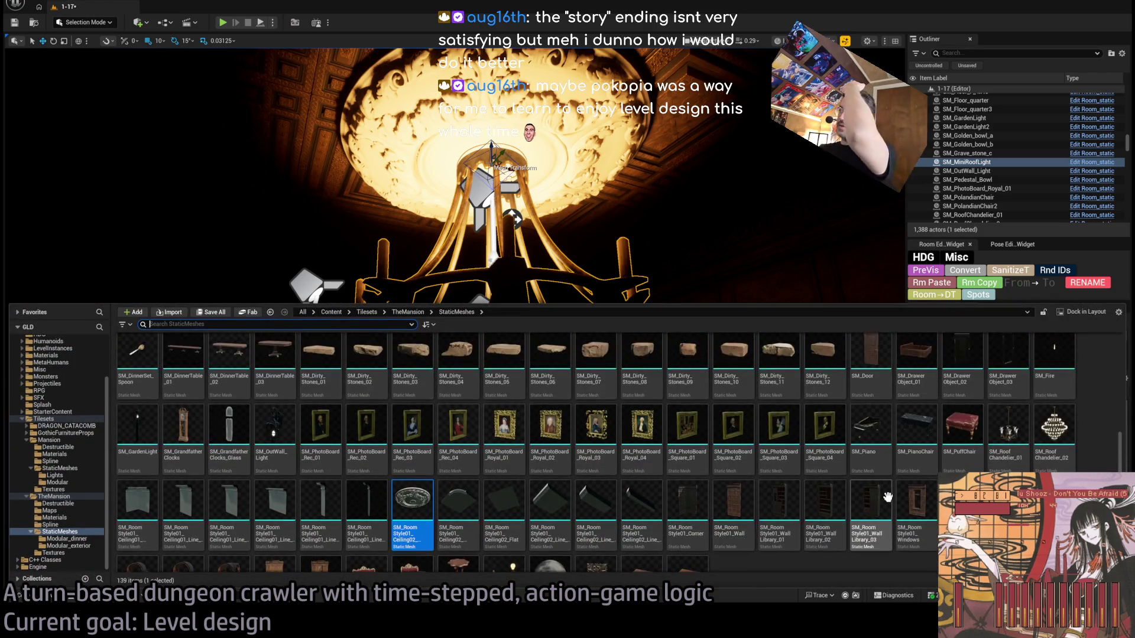
key("ctrl+space")
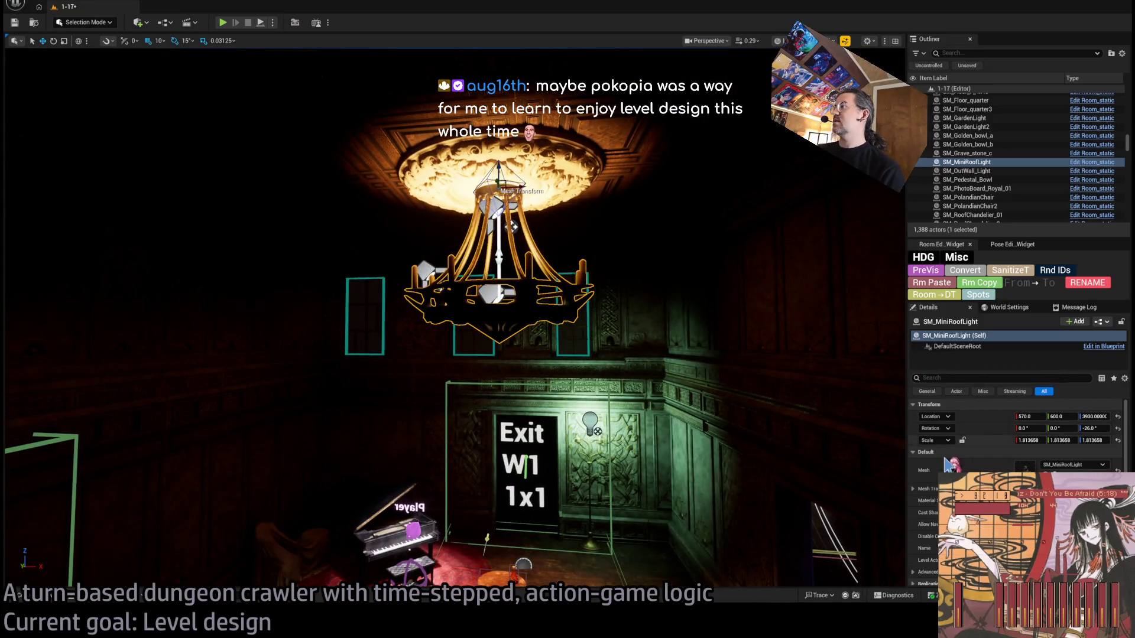
left_click(1040, 502)
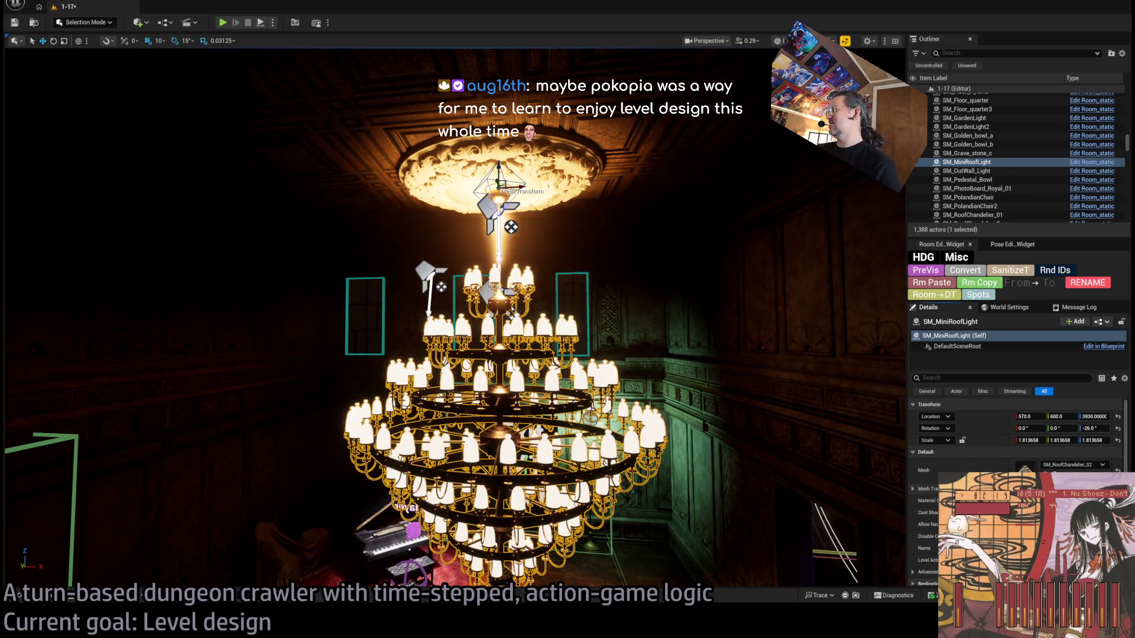
Step: Set the chandelier's X and Y scale to 1
left_click(1043, 441)
type("1")
key("Tab")
type("1")
key("Tab")
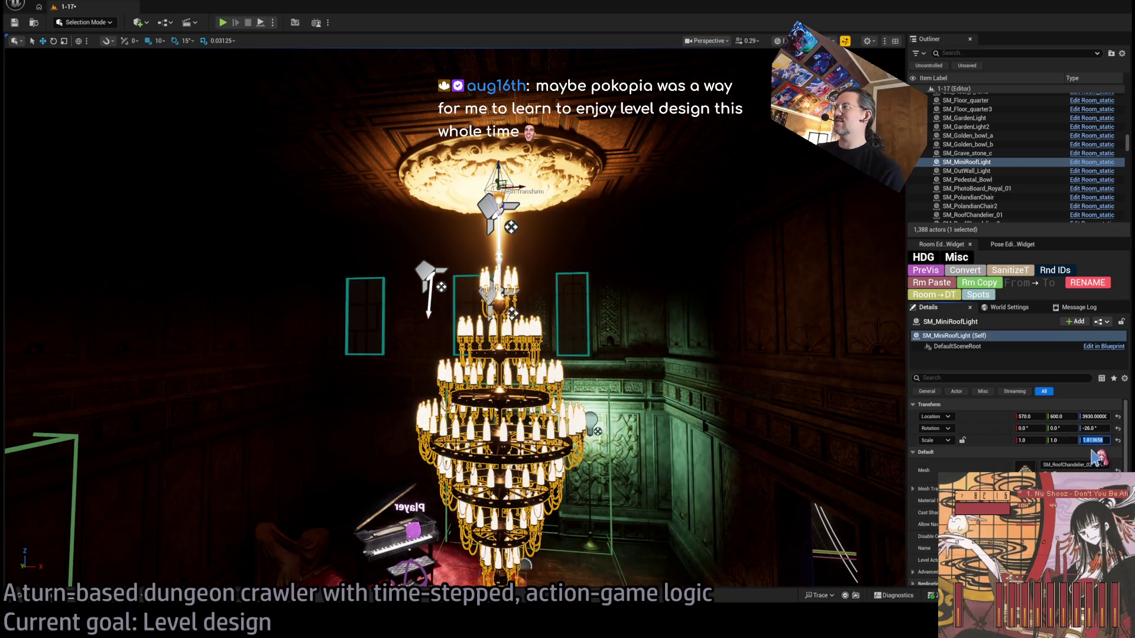
Step: Commit the chandelier's remaining scale value of 1 and pull the view back
type("1")
key("Return")
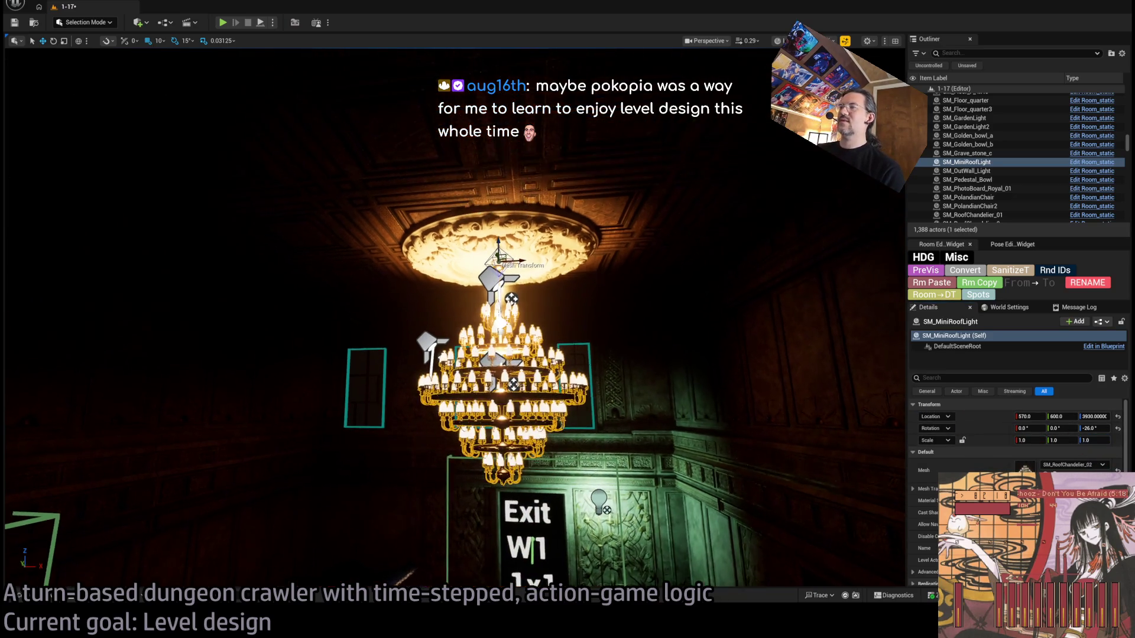
key("s")
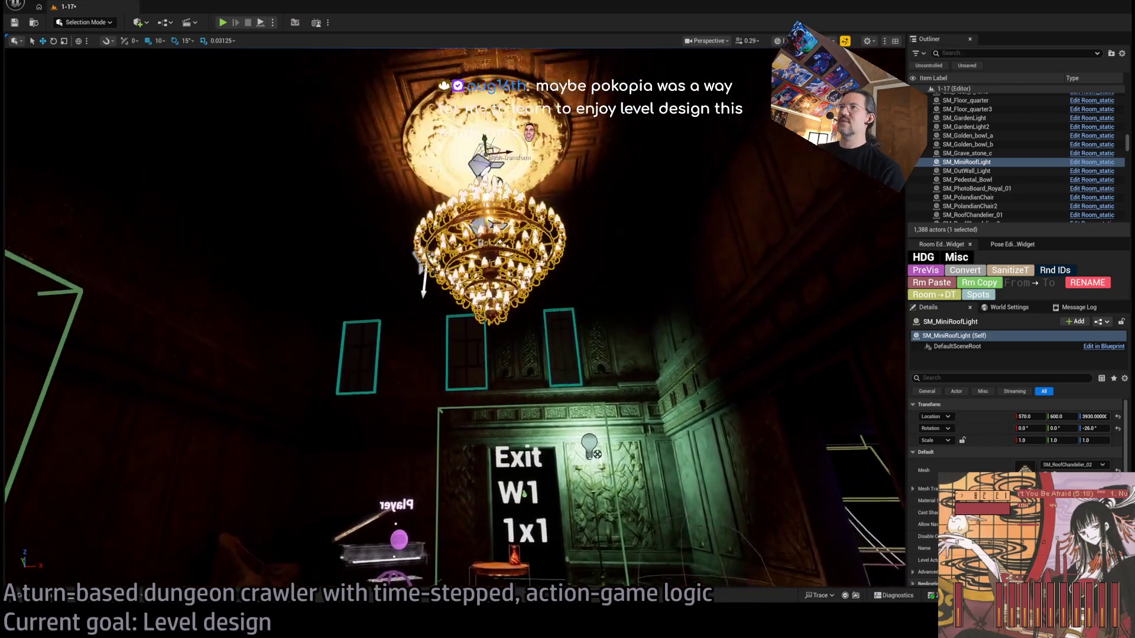
Step: Scale the ceiling medallion up to about 2.78
left_click(538, 175)
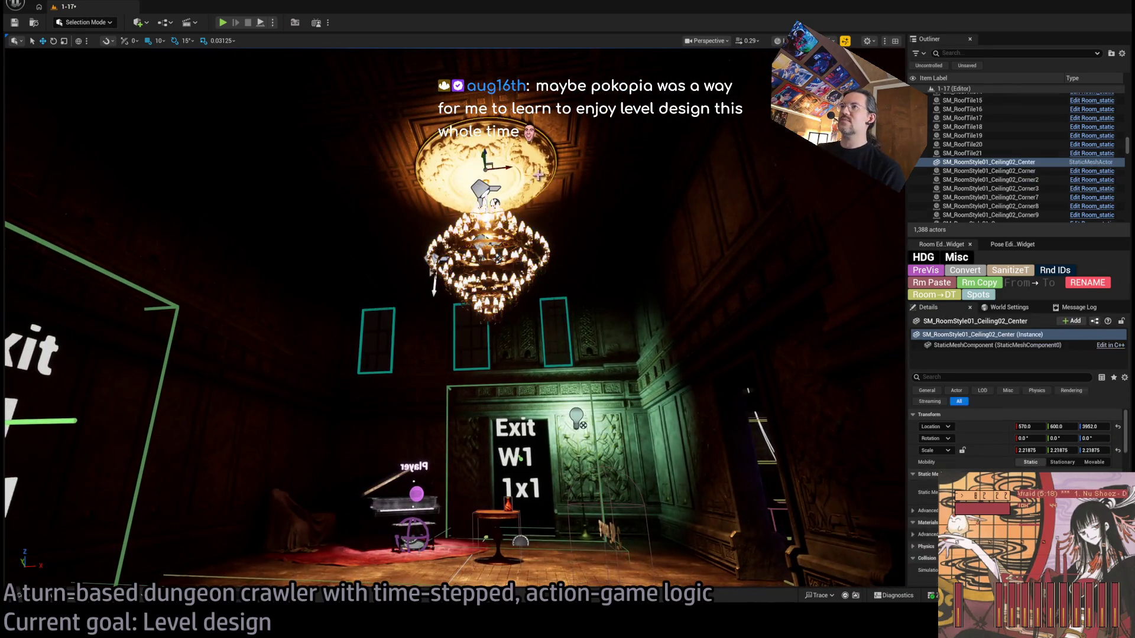
left_click_drag(489, 171, 506, 157)
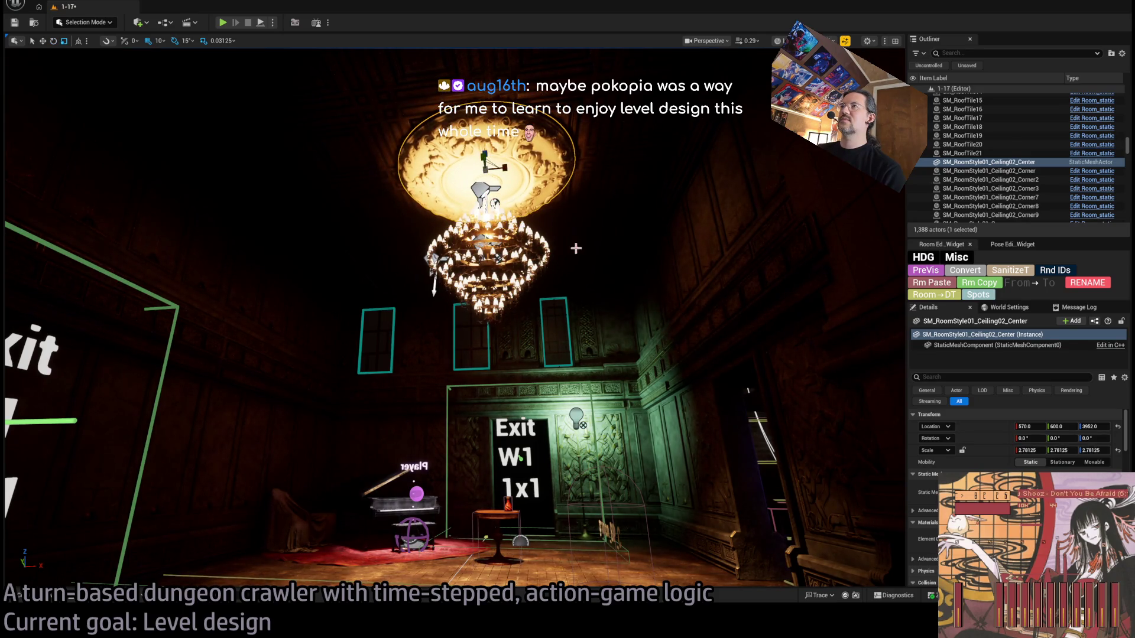
key("w")
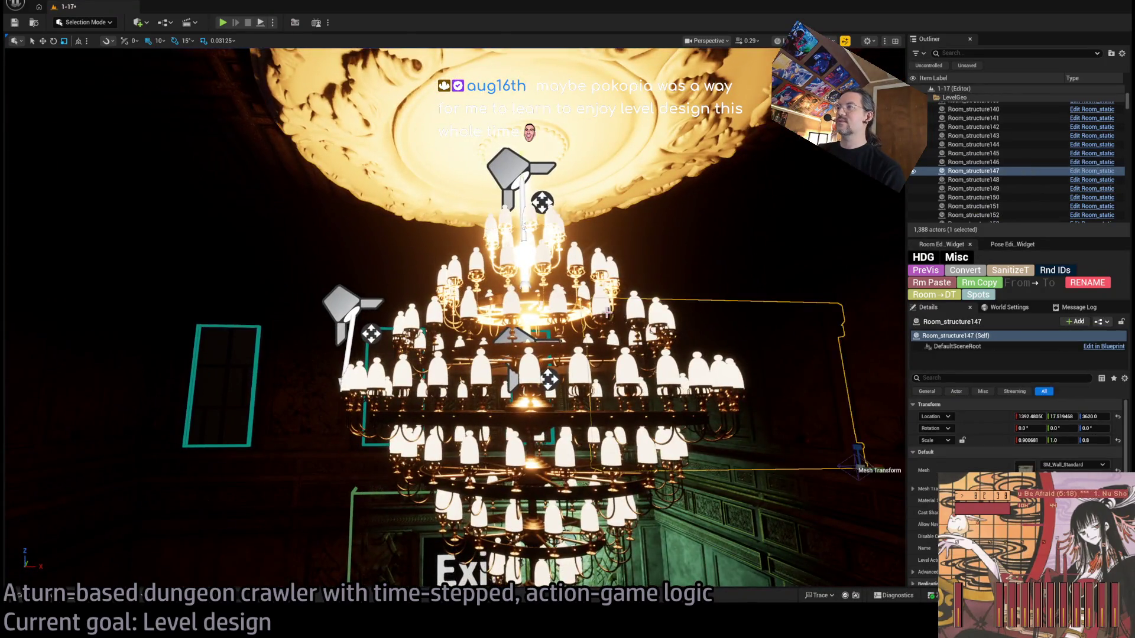
Step: Play the level briefly to test the room, then return to editing
left_click(768, 260)
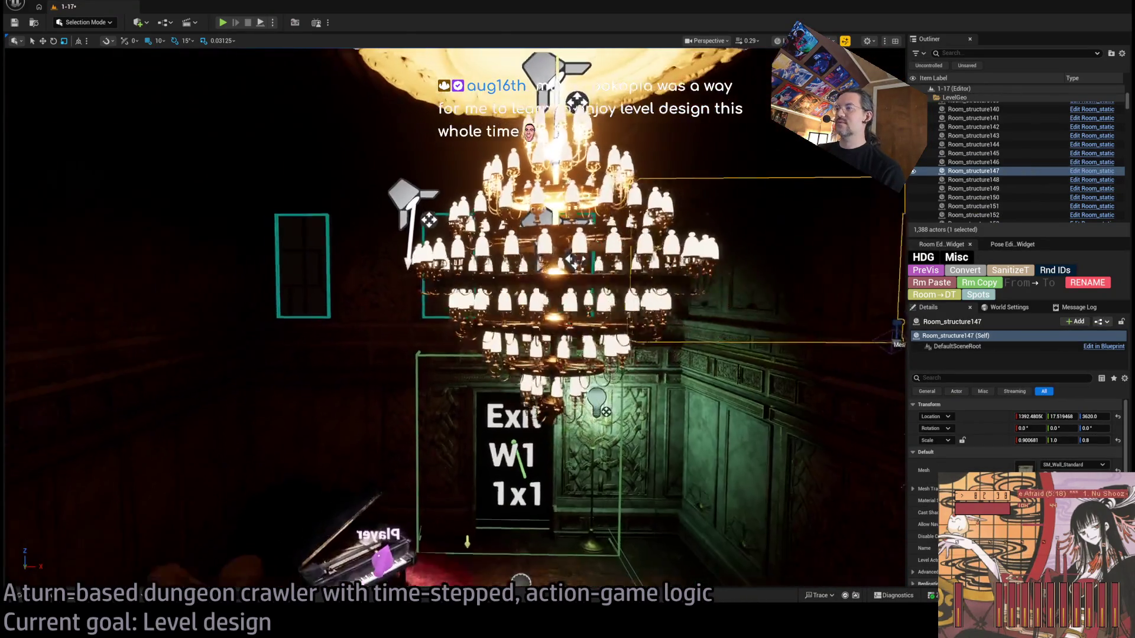
key("s")
left_click(222, 23)
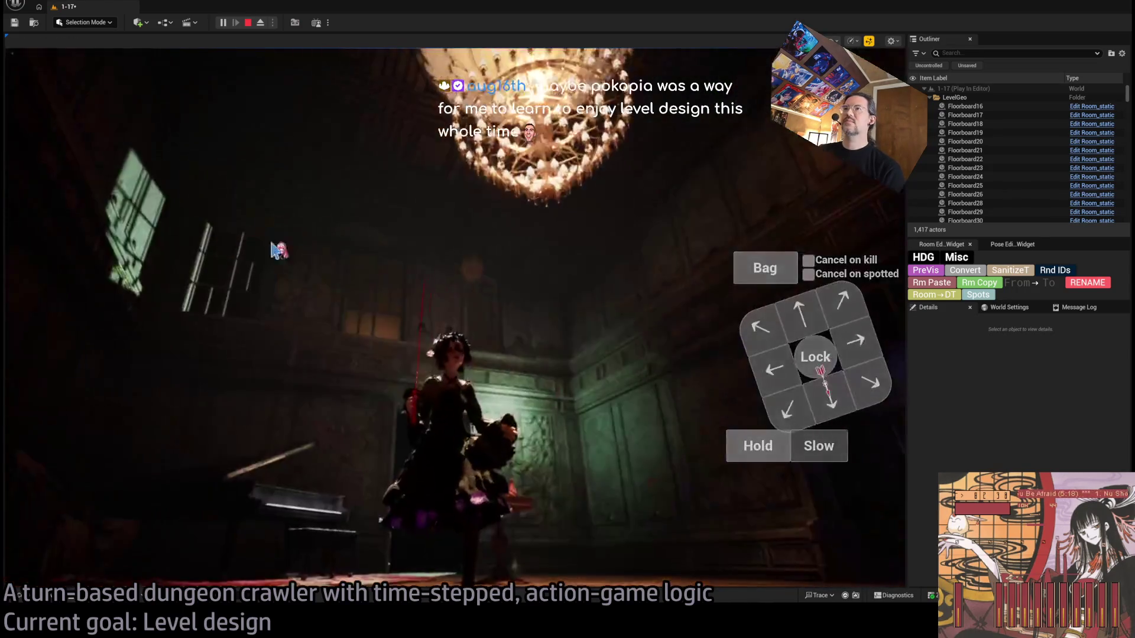
key("Escape")
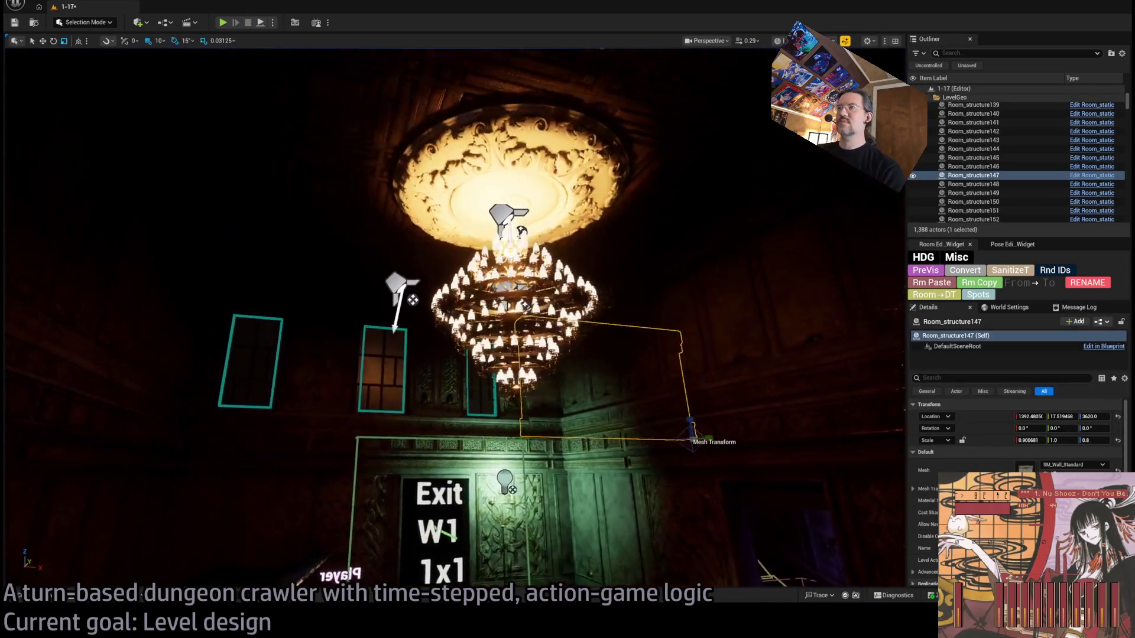
Step: Reselect the chandelier and open SM_RoofChandelier_02 in the Static Mesh Editor with Ctrl+E
left_click(532, 331)
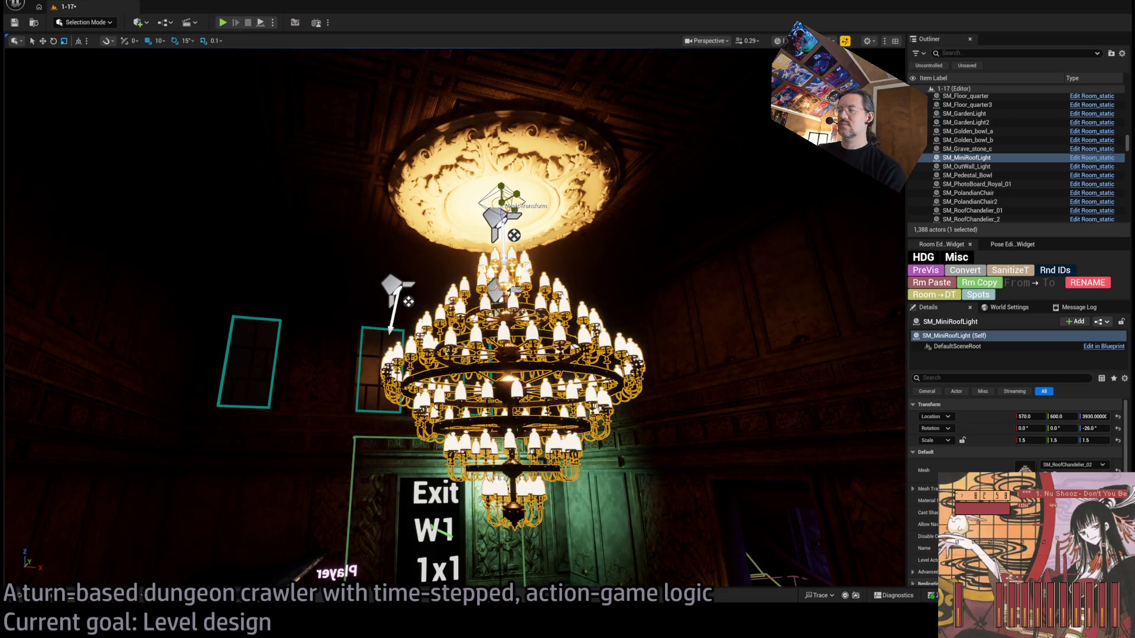
key("s")
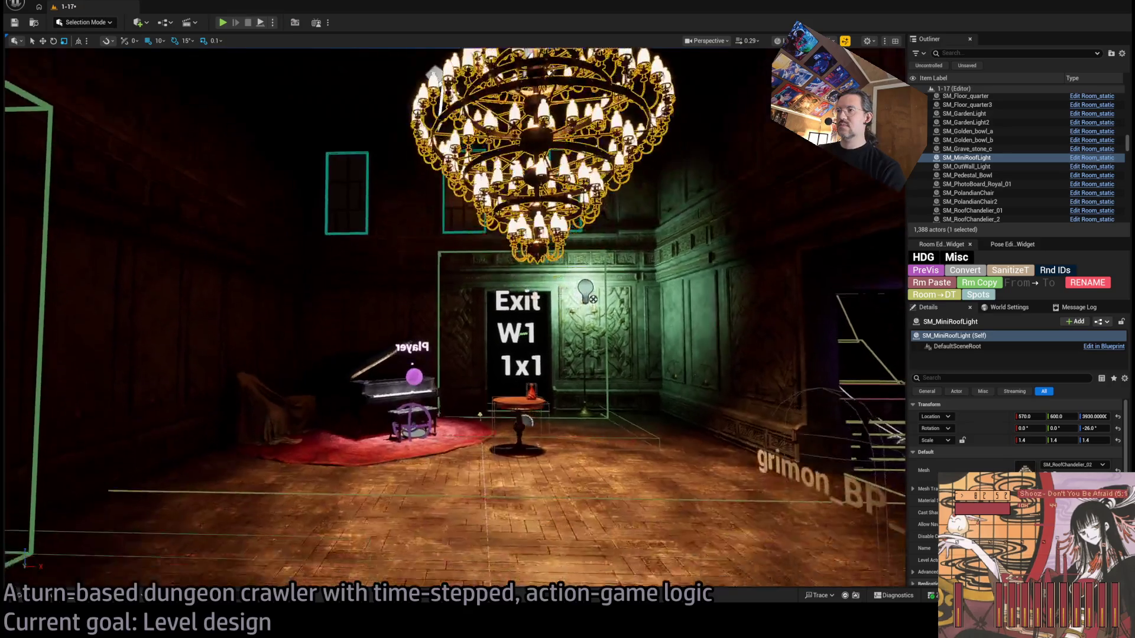
key("s")
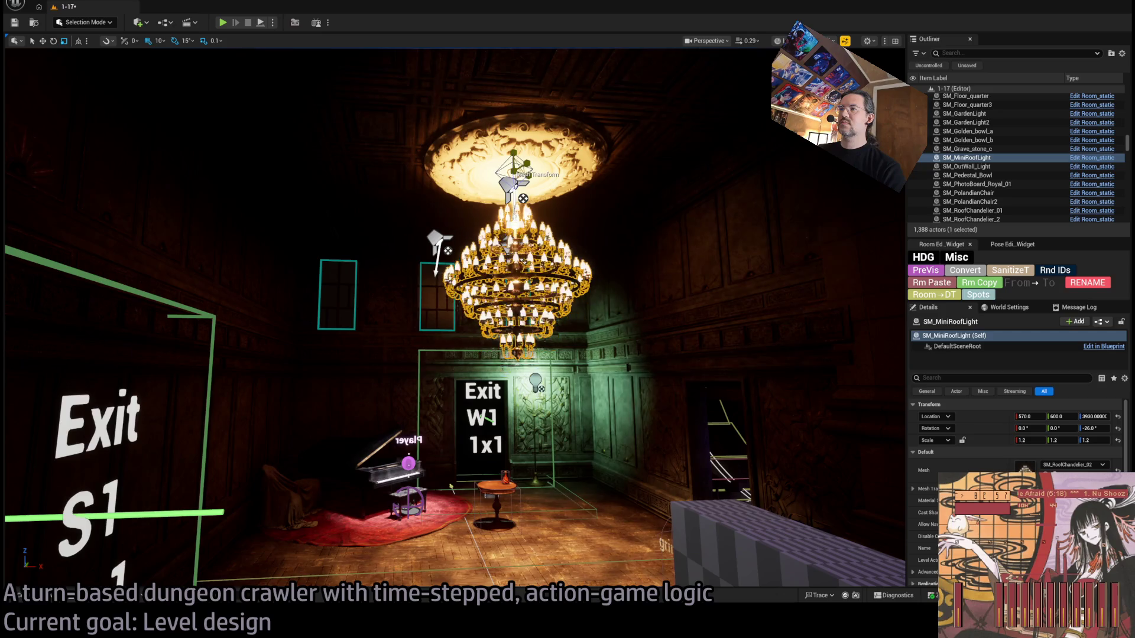
key("w")
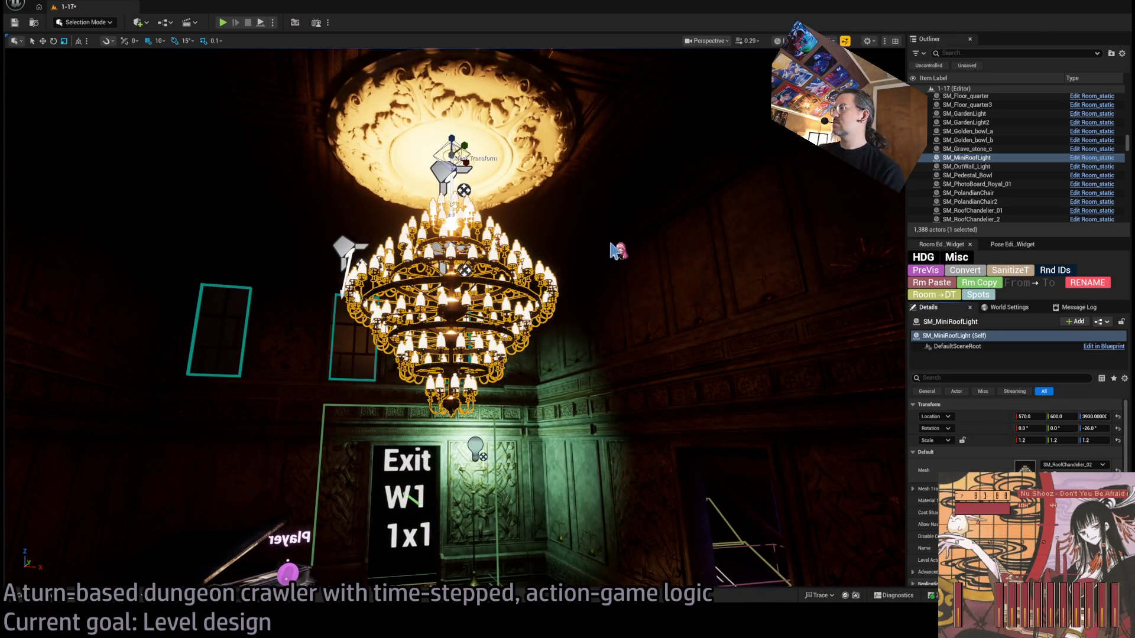
key("ctrl+e")
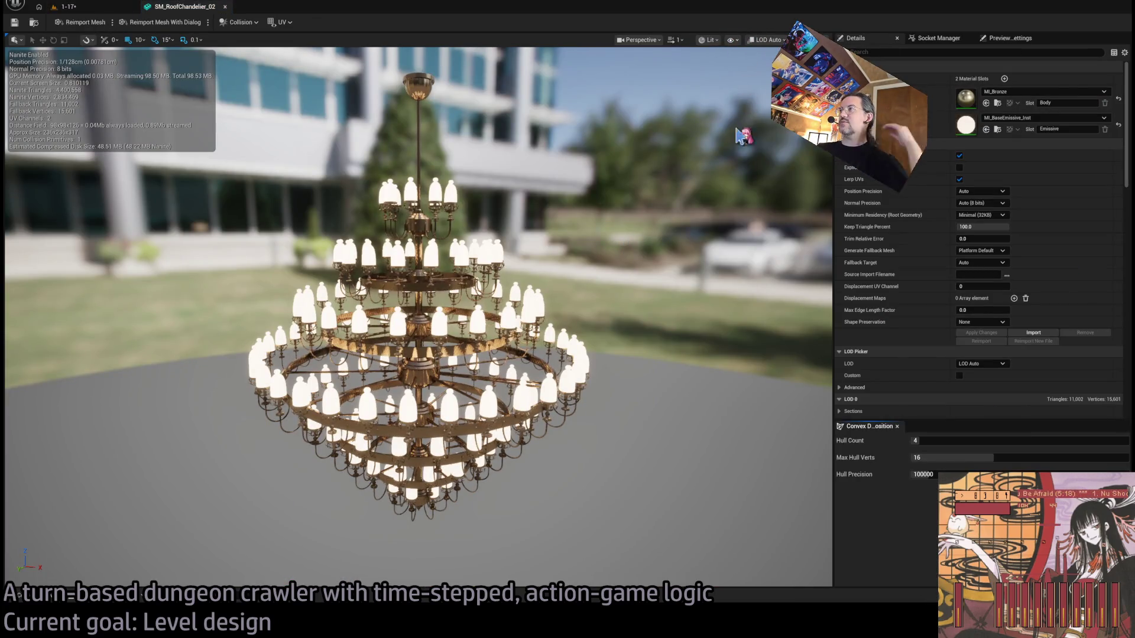
Step: Orbit the SM_RoofChandelier_02 preview to inspect it, then close the mesh editor
left_click_drag(739, 222, 679, 272)
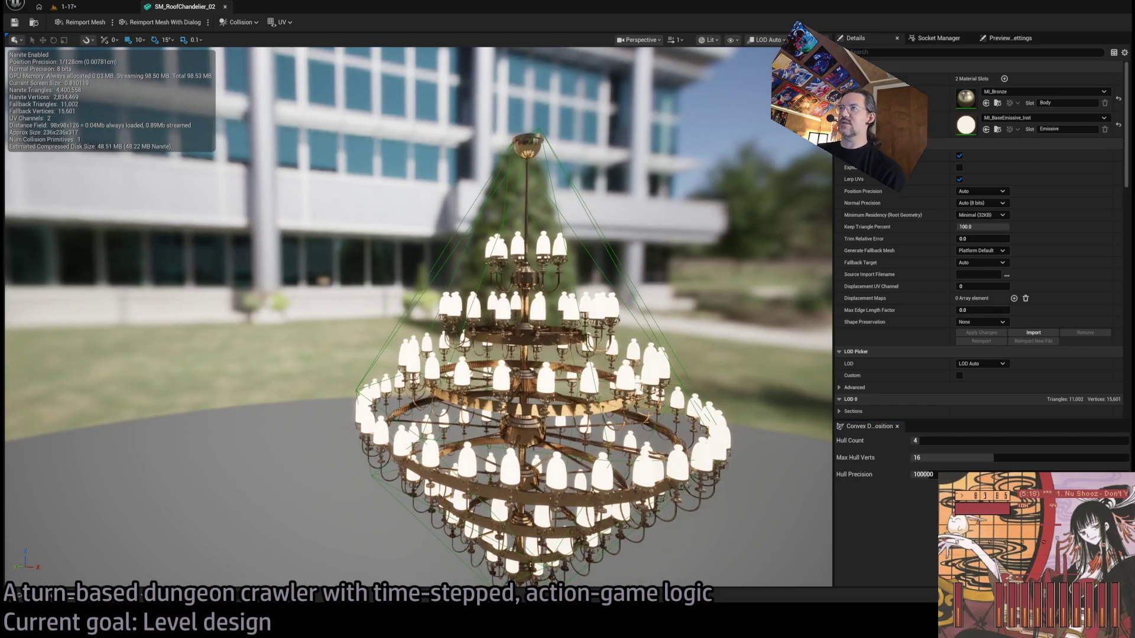
mouse_move(523, 147)
left_mouse_down()
mouse_move(520, 136)
mouse_move(523, 146)
left_mouse_up()
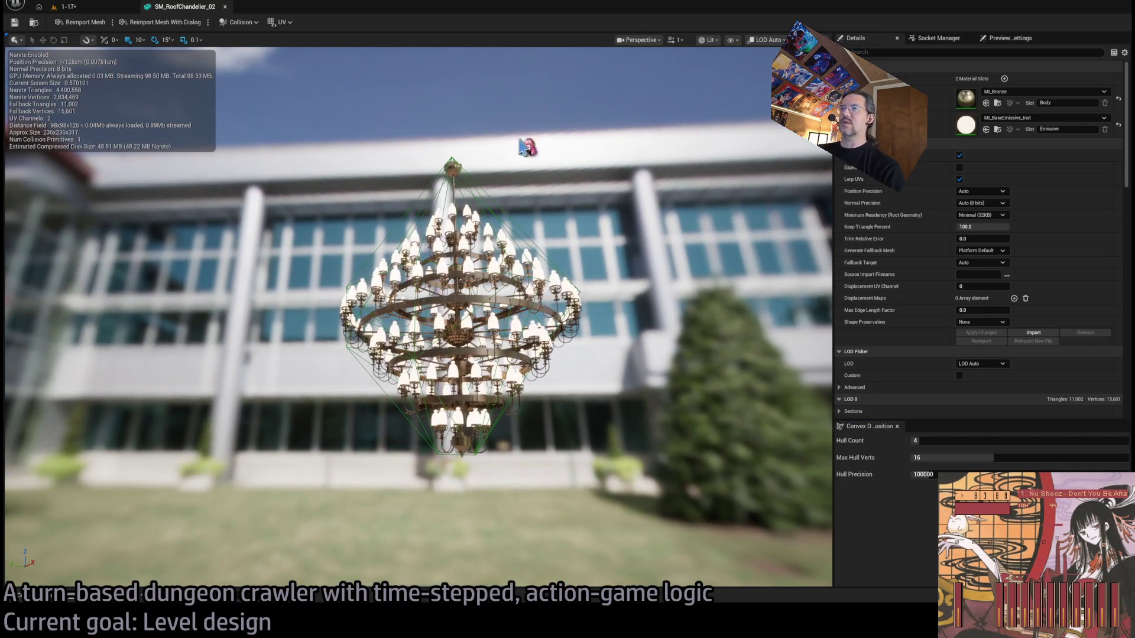
middle_click(180, 7)
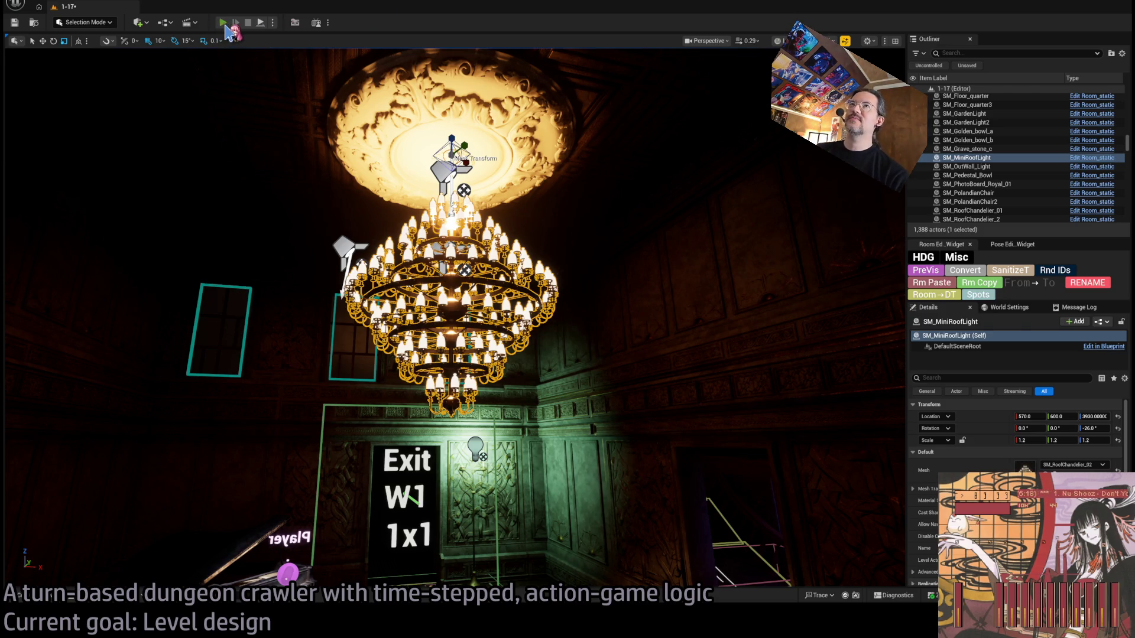
key("alt+p")
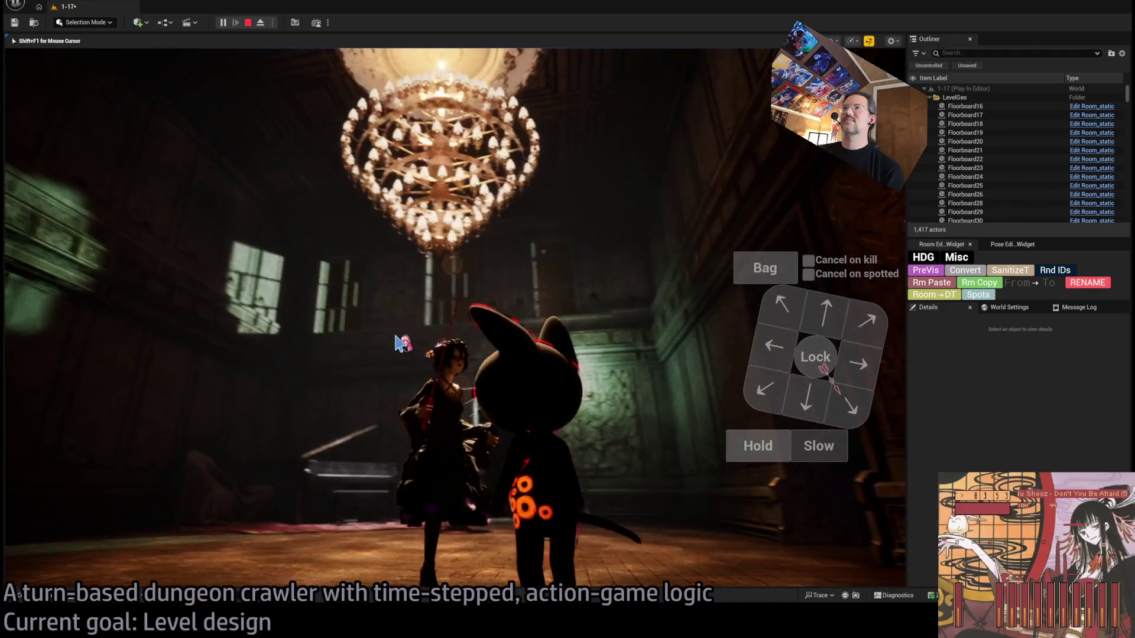
left_click(539, 408)
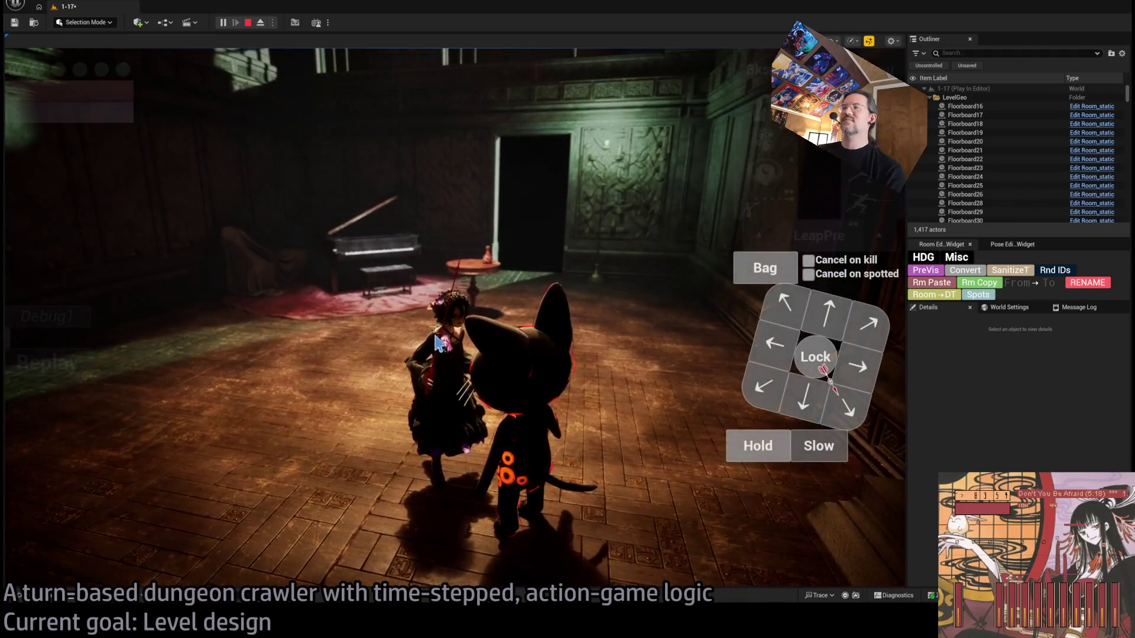
key("Escape")
key("w")
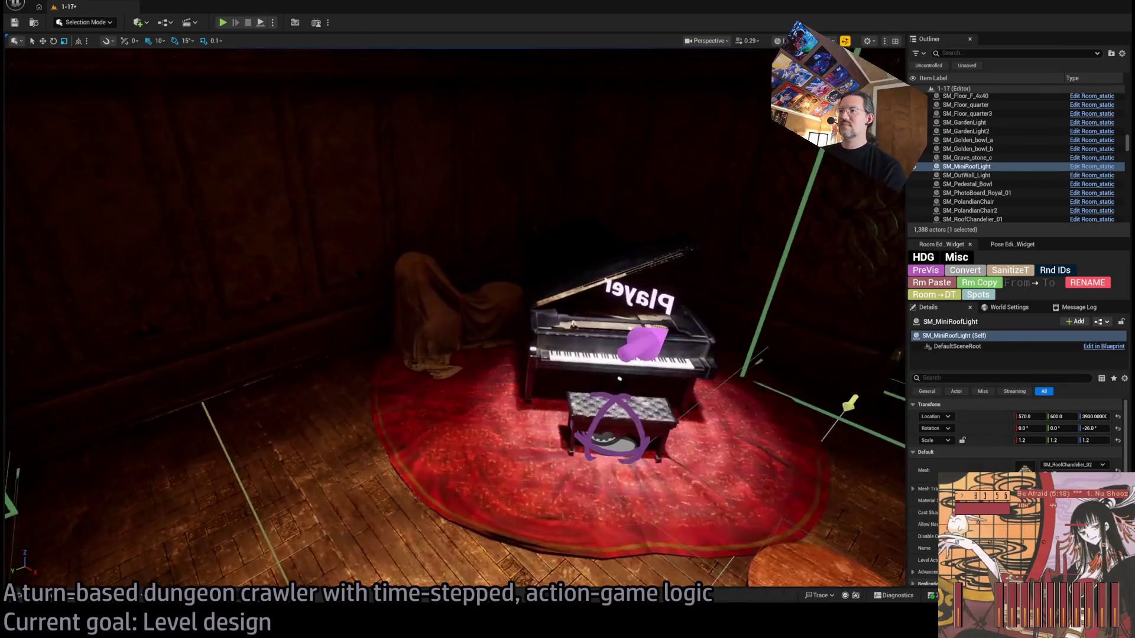
Step: Select the piano and bench in turn, then frame the view on the bench
key("d")
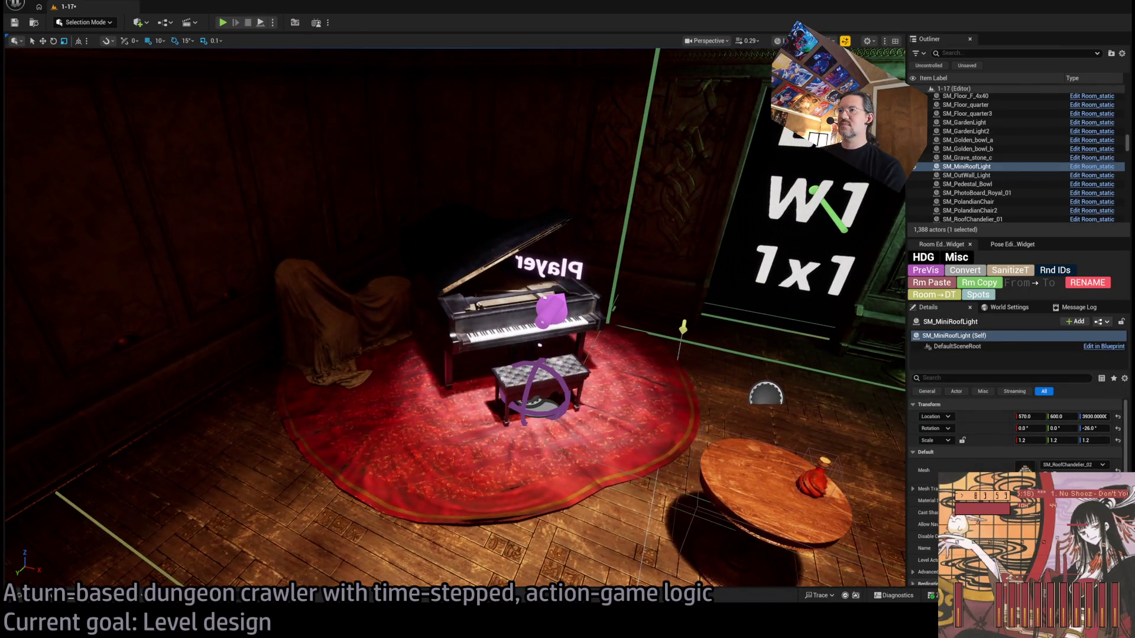
left_click(550, 419)
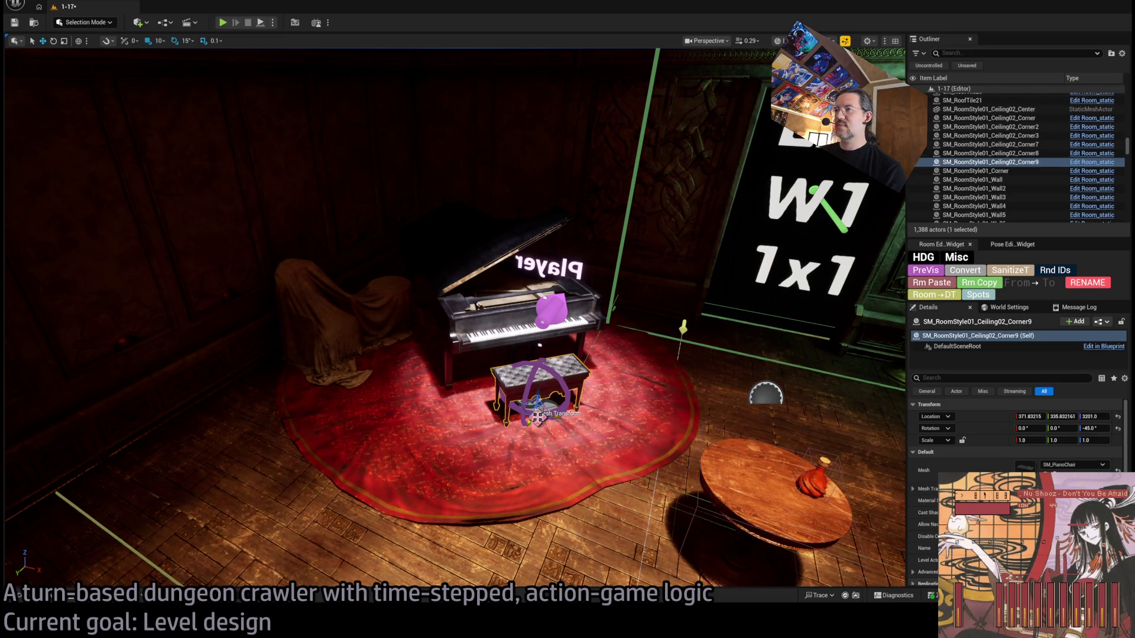
left_click(519, 360)
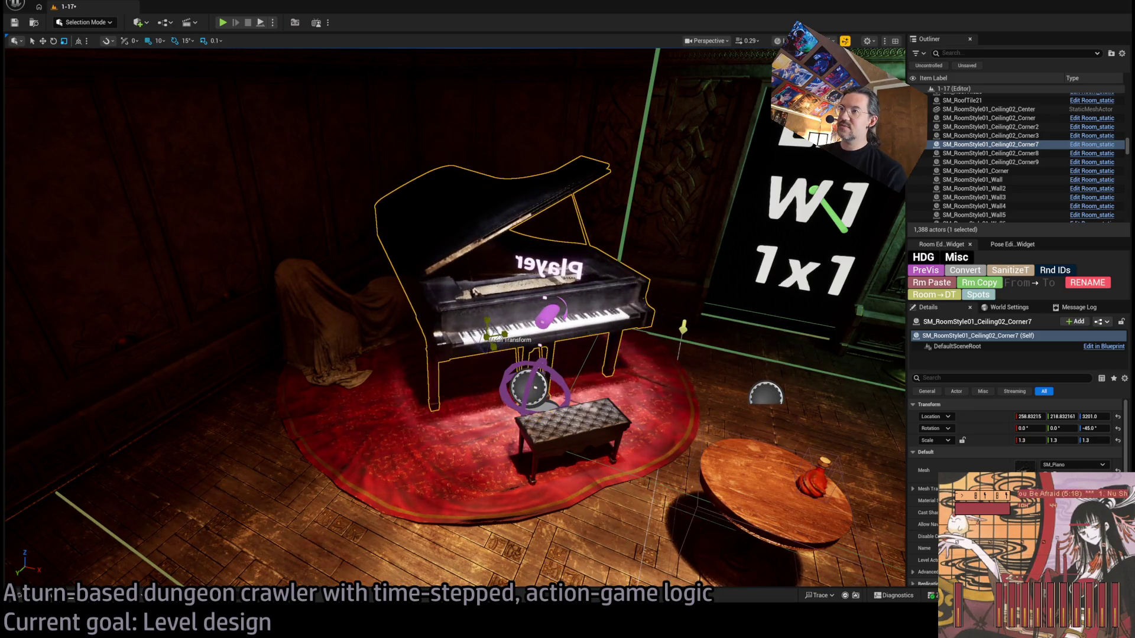
left_click(558, 430)
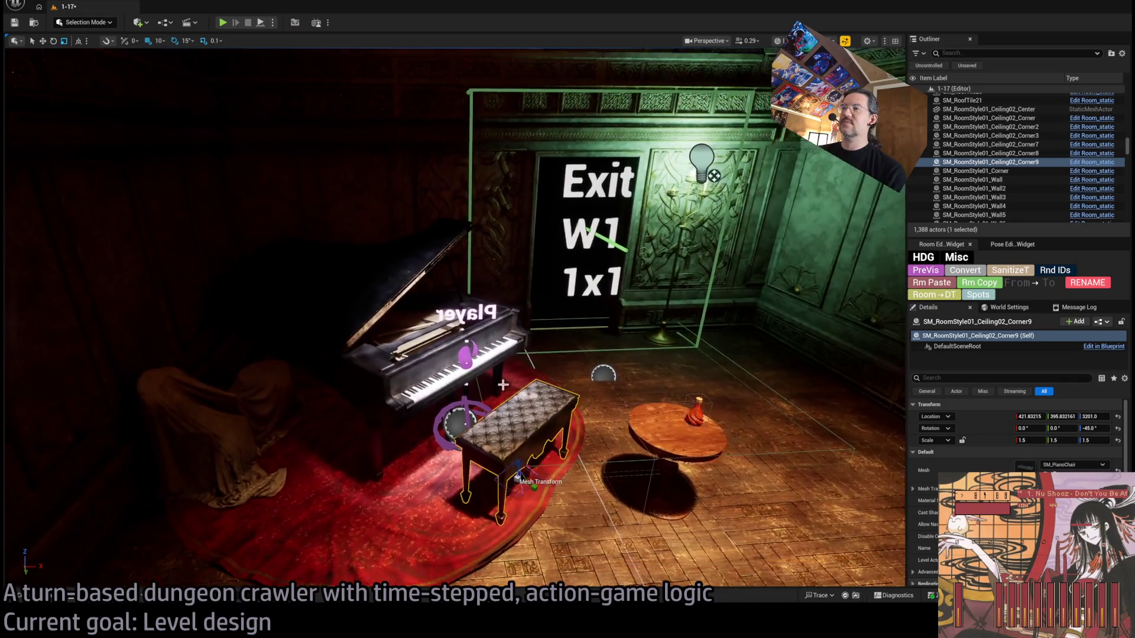
left_click(502, 360)
left_click(515, 434)
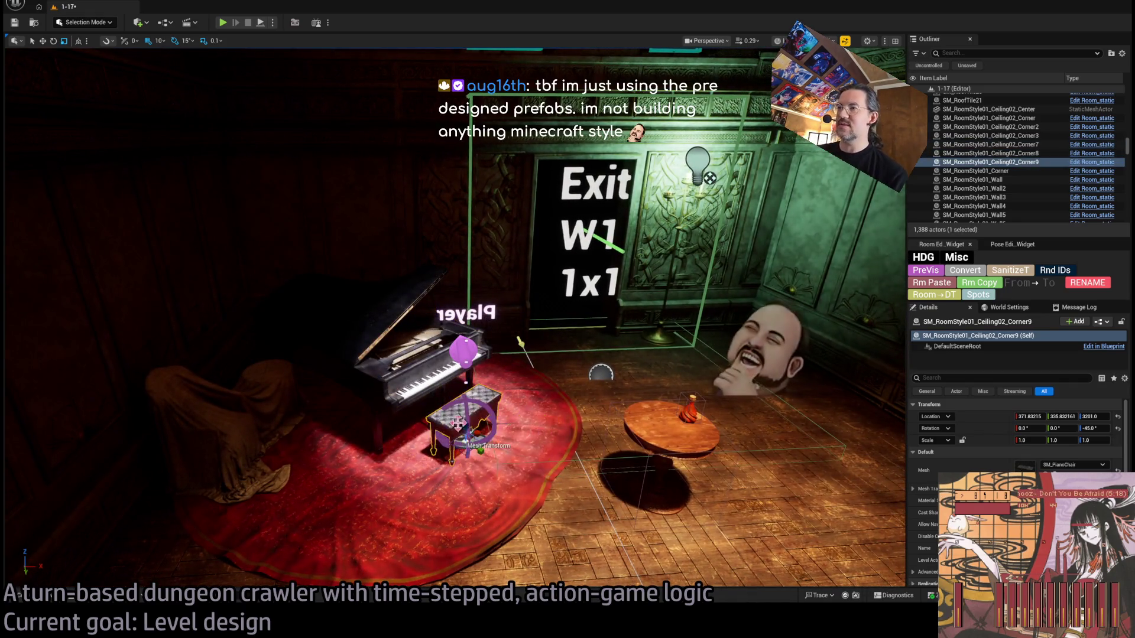
key("f")
mouse_move(628, 449)
left_mouse_down()
mouse_move(578, 393)
mouse_move(628, 437)
left_mouse_up()
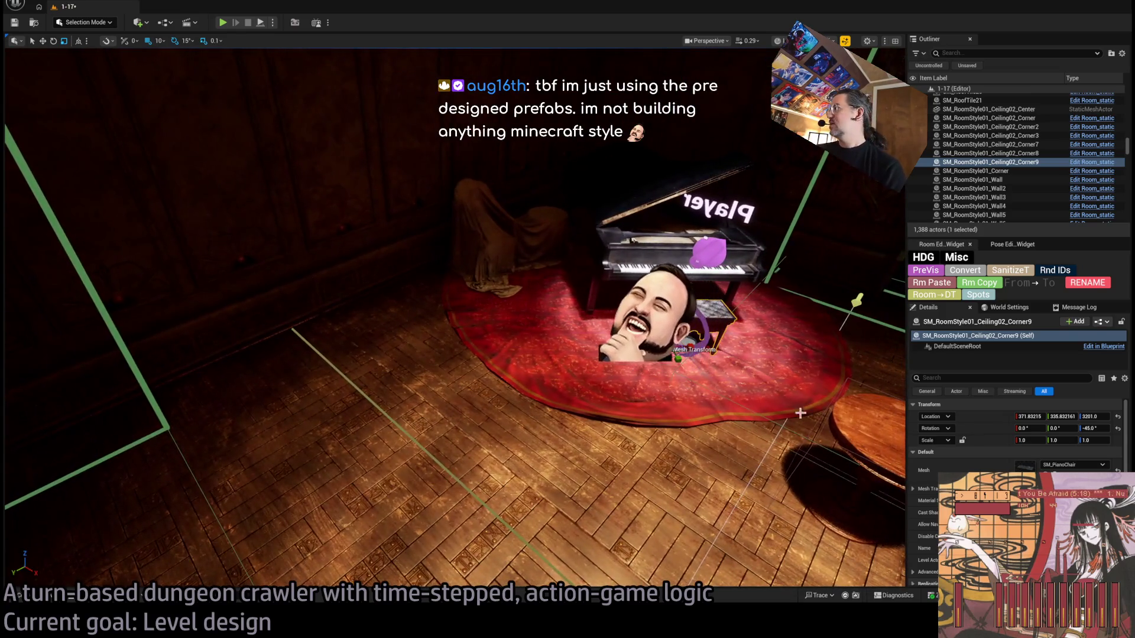
Step: Select the round red rug and reset its scale to 1
left_click(627, 408)
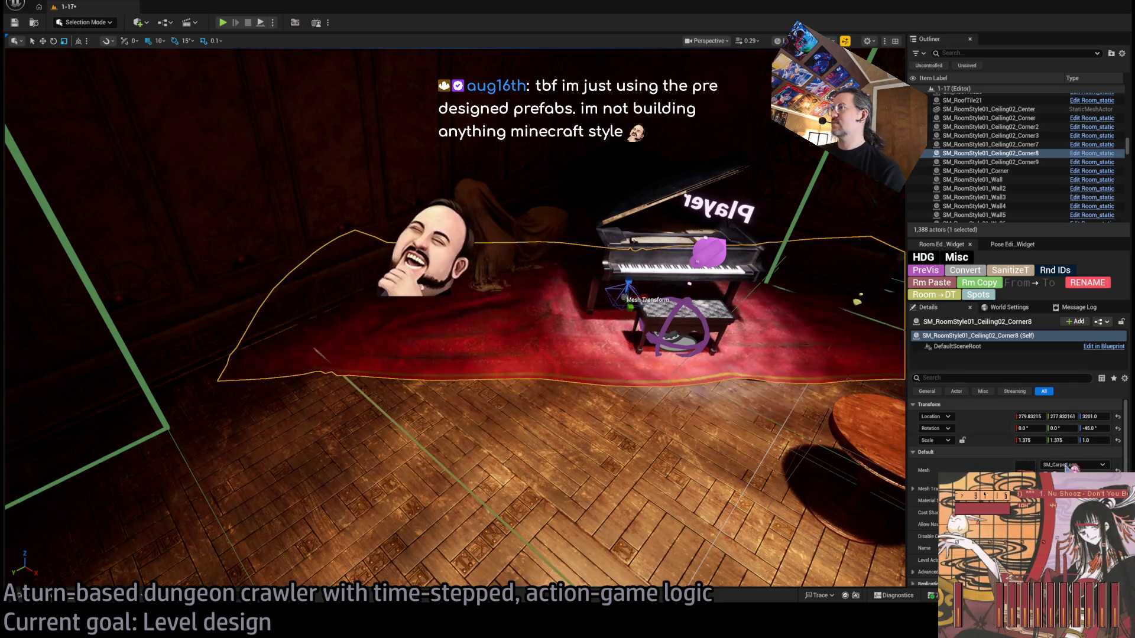
mouse_move(794, 383)
left_mouse_down()
mouse_move(768, 378)
mouse_move(804, 385)
mouse_move(780, 381)
mouse_move(794, 383)
left_mouse_up()
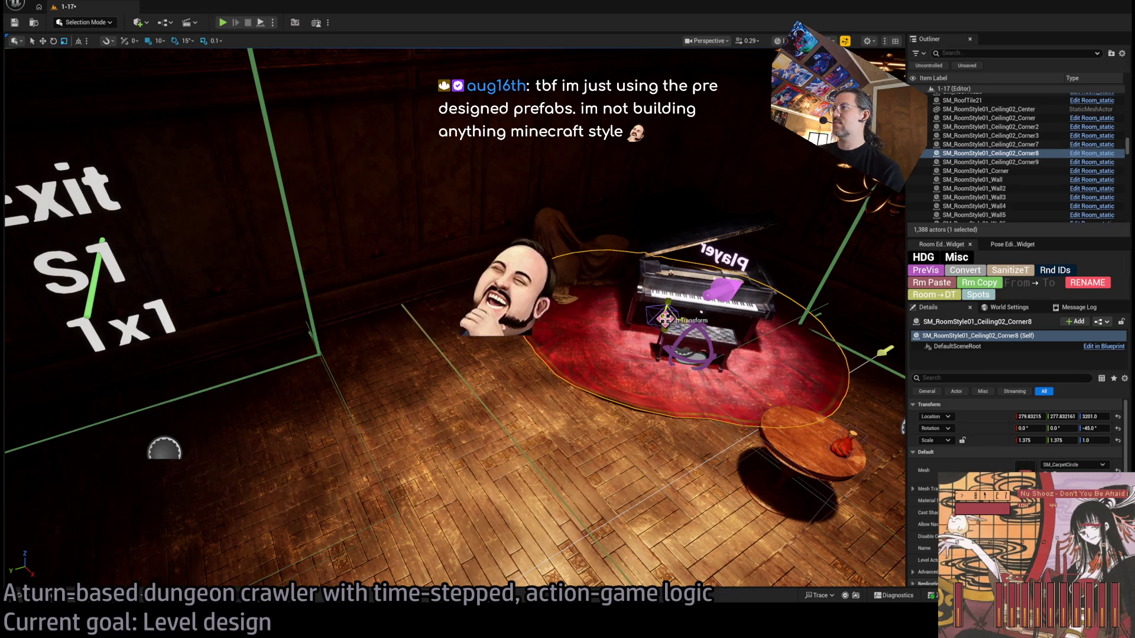
type("1")
key("Tab")
type("1")
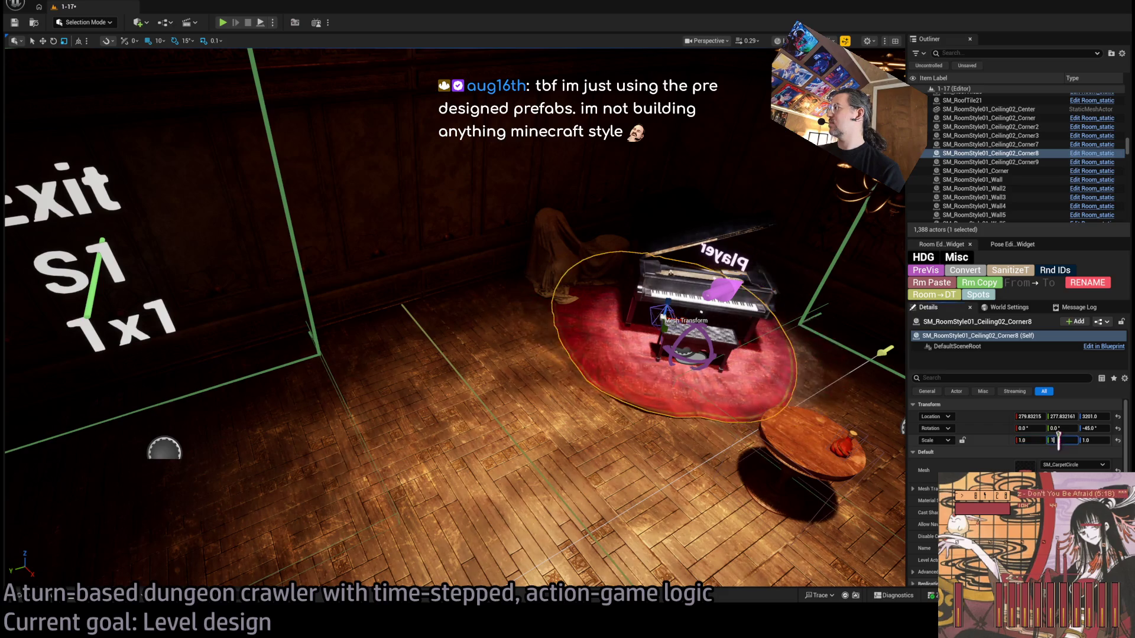
key("Return")
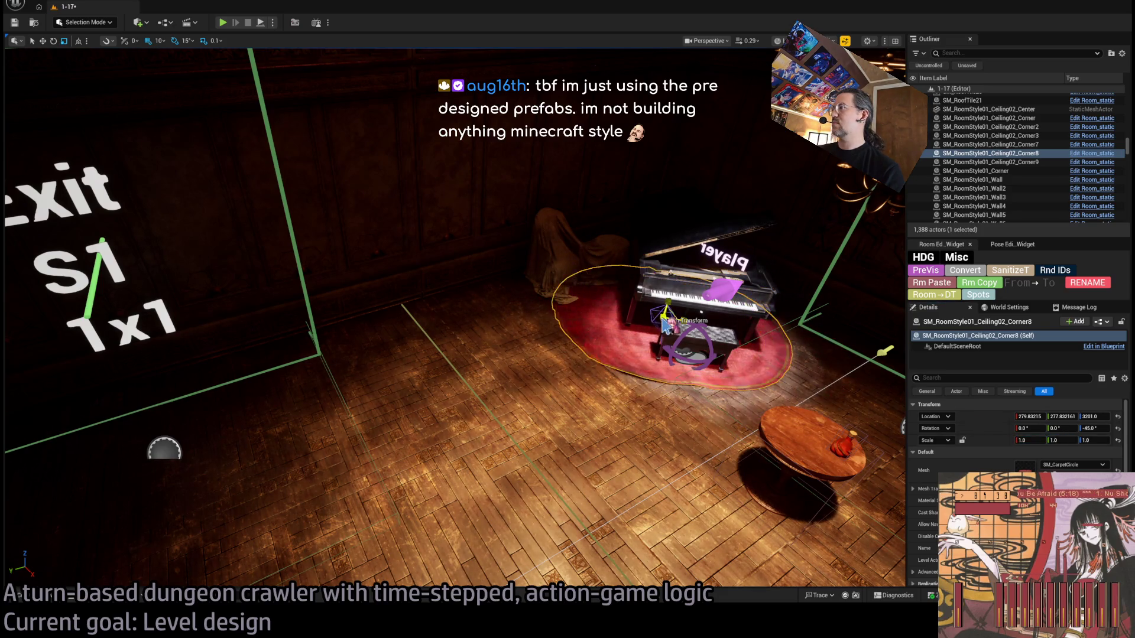
Step: Scale the rug to 0.9 and move it to sit under the piano
type("1.2")
key("Return")
type("0.9")
key("Return")
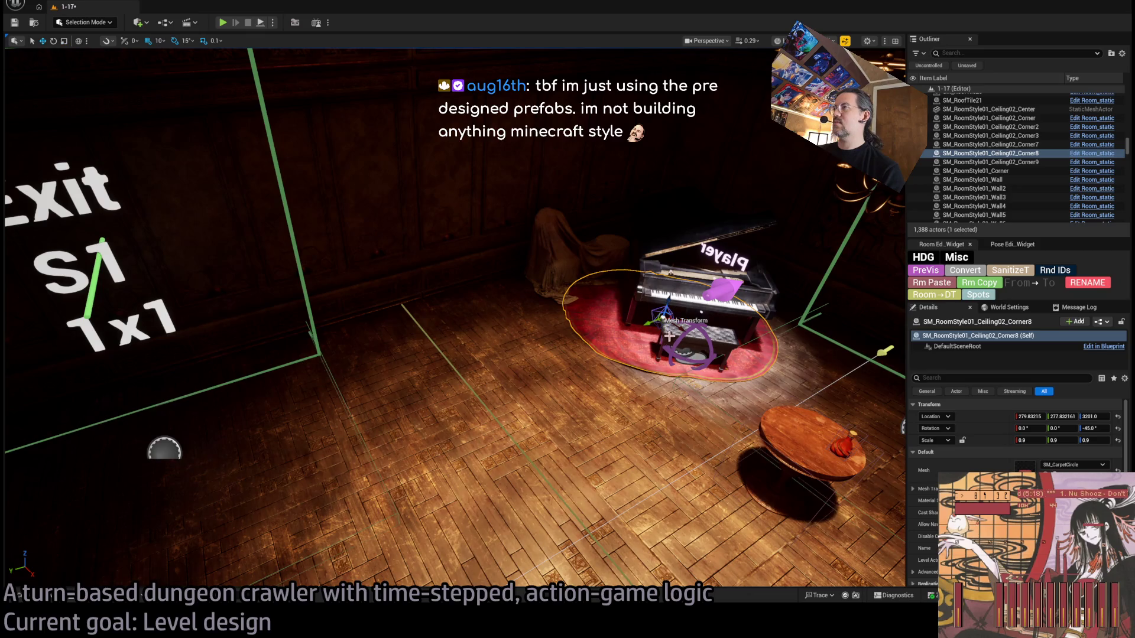
mouse_move(663, 323)
left_mouse_down()
mouse_move(681, 349)
mouse_move(562, 335)
mouse_move(697, 313)
mouse_move(623, 330)
left_mouse_up()
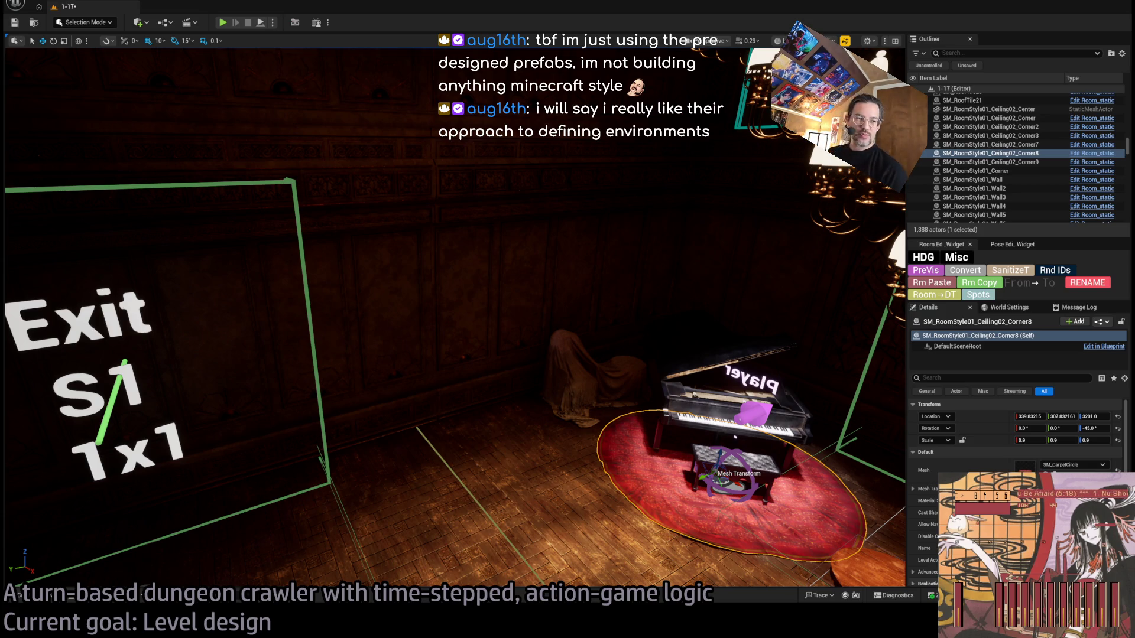
key("s")
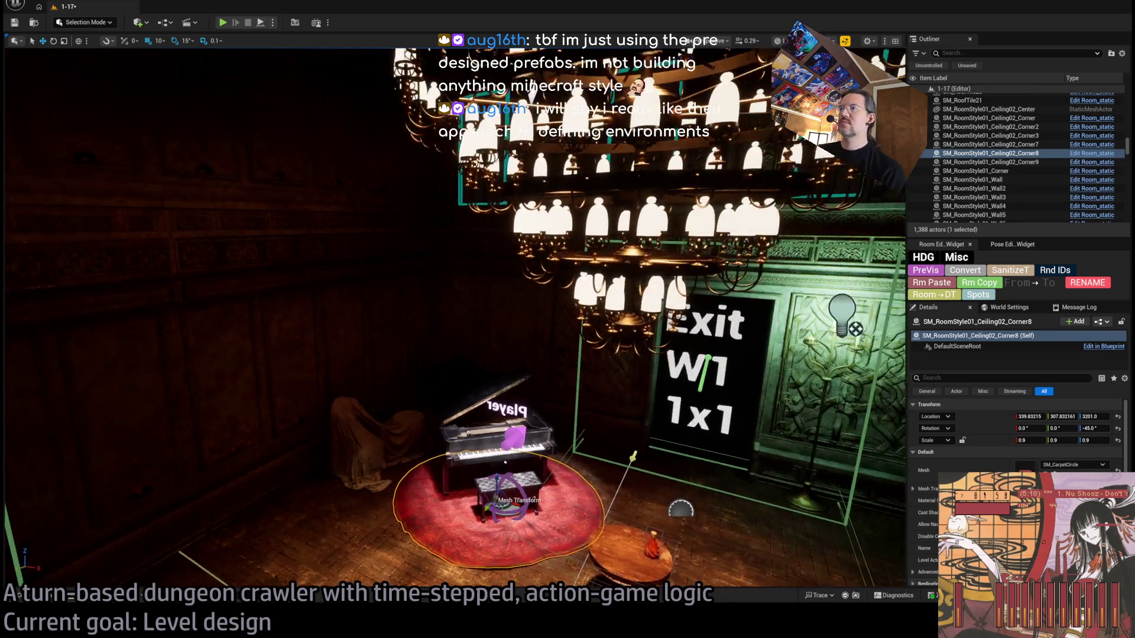
key("d")
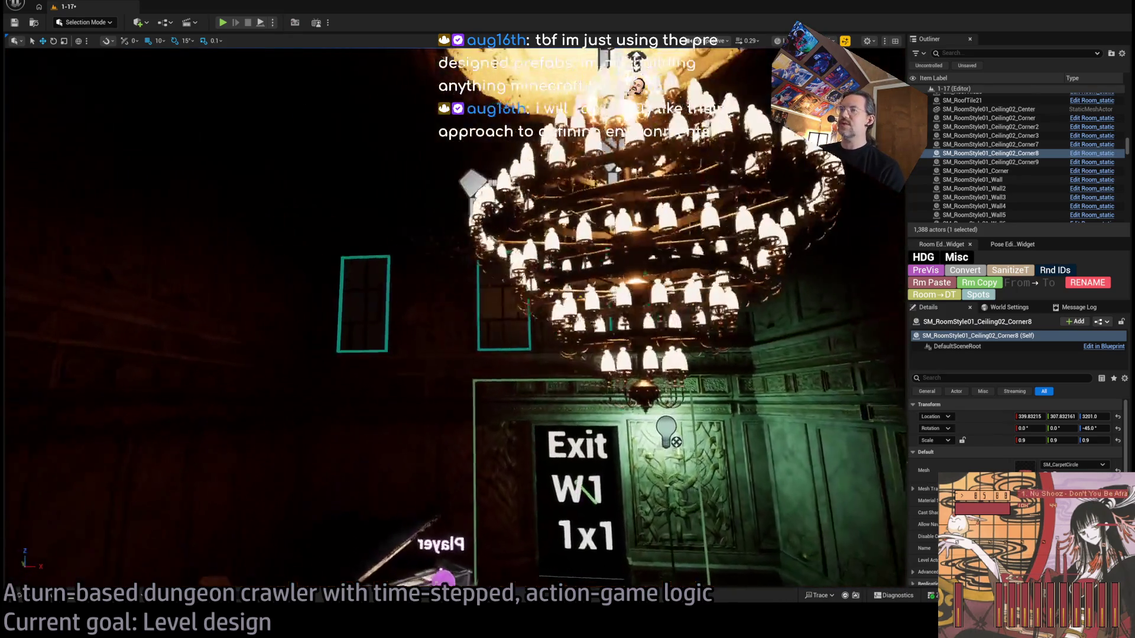
key("a")
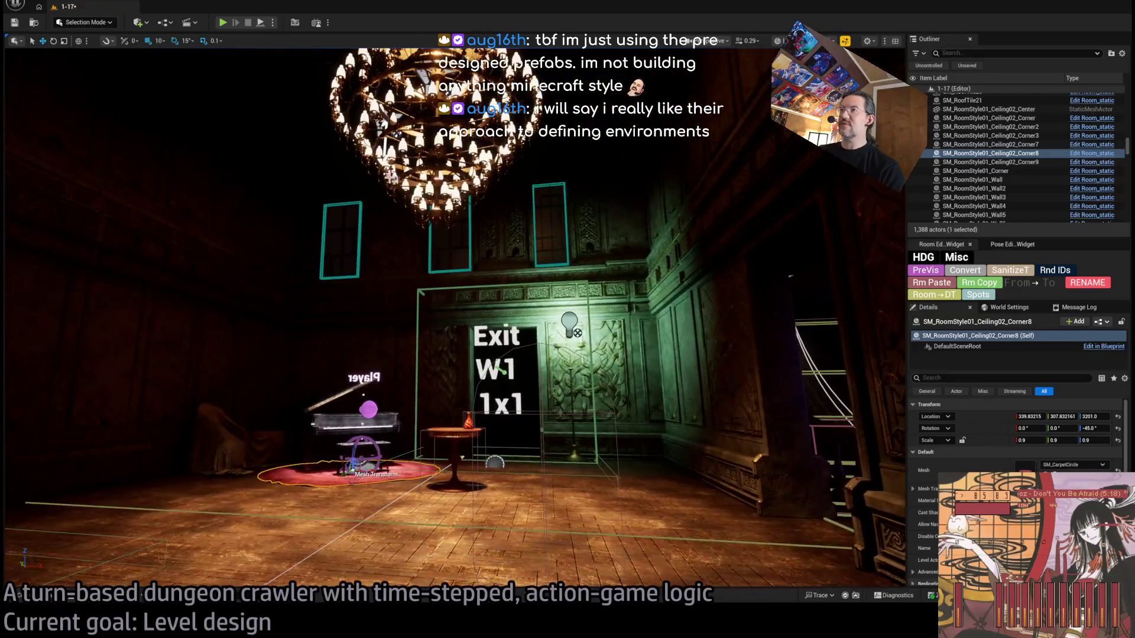
key("alt+p")
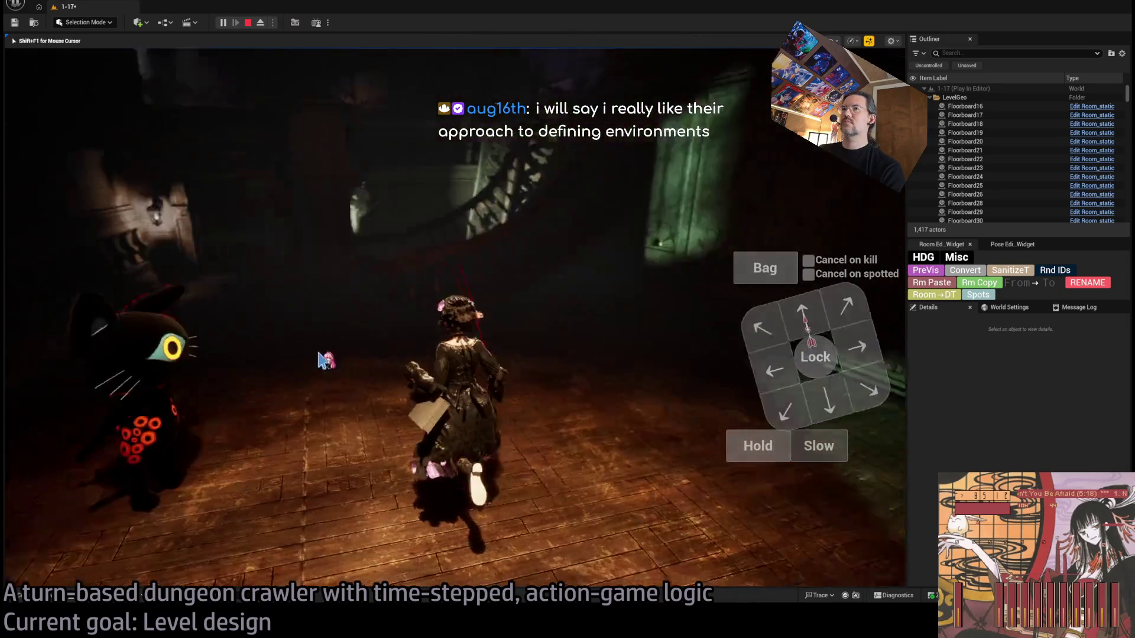
key("Escape")
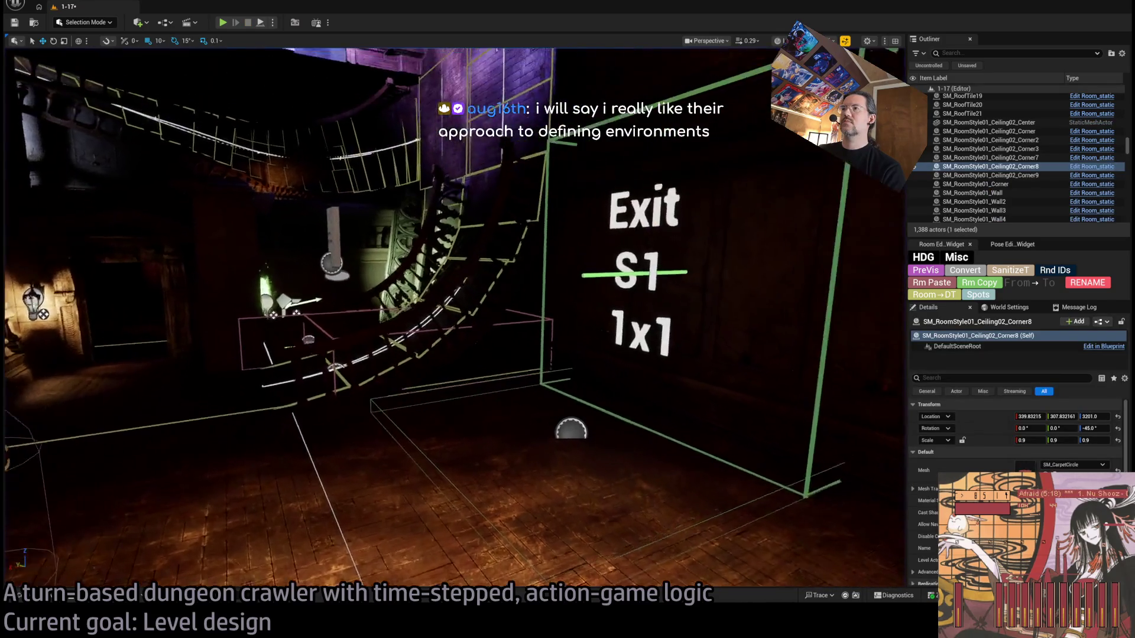
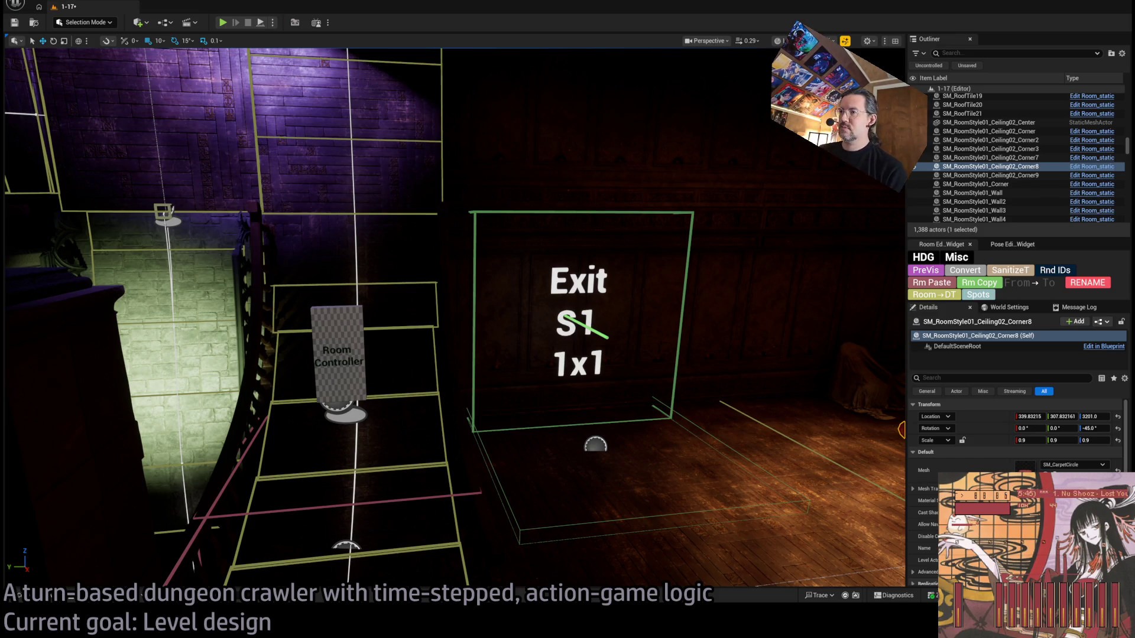
Step: Select and frame the outer wall lantern SM_OutWall_Light near the staircase
mouse_move(650, 461)
left_mouse_down()
mouse_move(638, 438)
mouse_move(650, 462)
left_mouse_up()
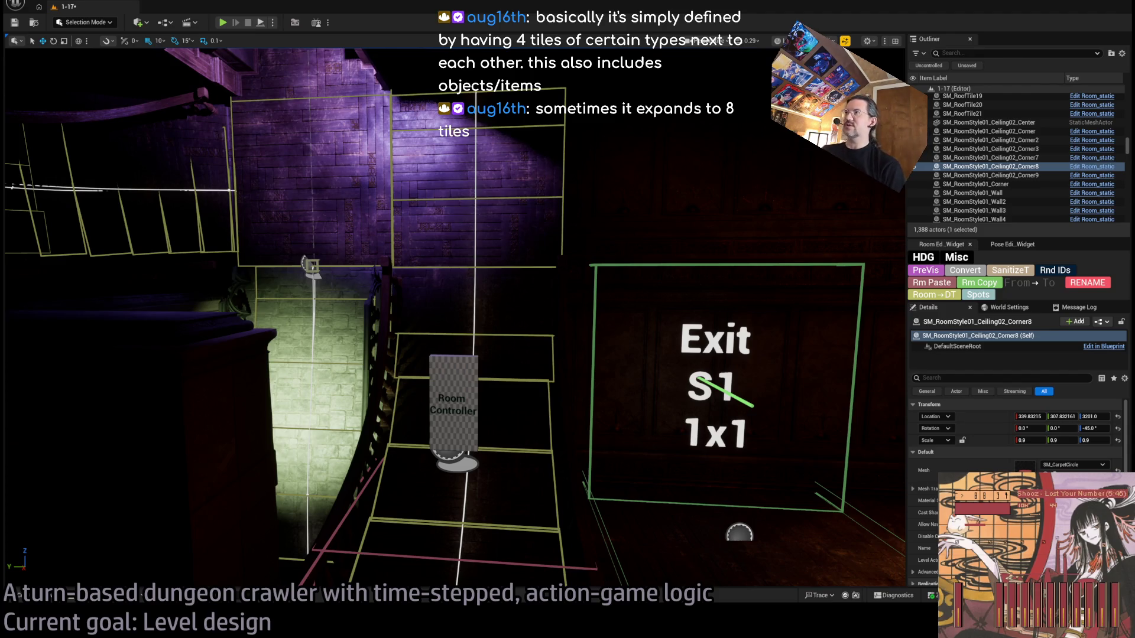
key("f")
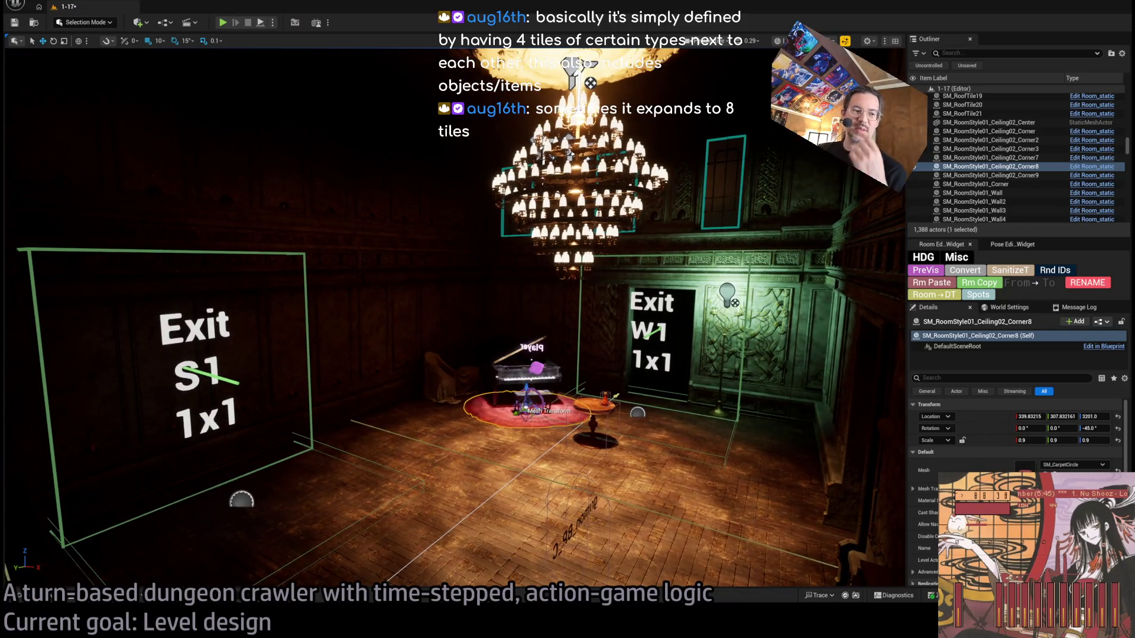
mouse_move(454, 319)
left_mouse_down()
mouse_move(390, 324)
mouse_move(384, 296)
mouse_move(372, 349)
mouse_move(362, 330)
mouse_move(443, 358)
left_mouse_up()
left_click(426, 343)
left_click_drag(550, 401, 552, 405)
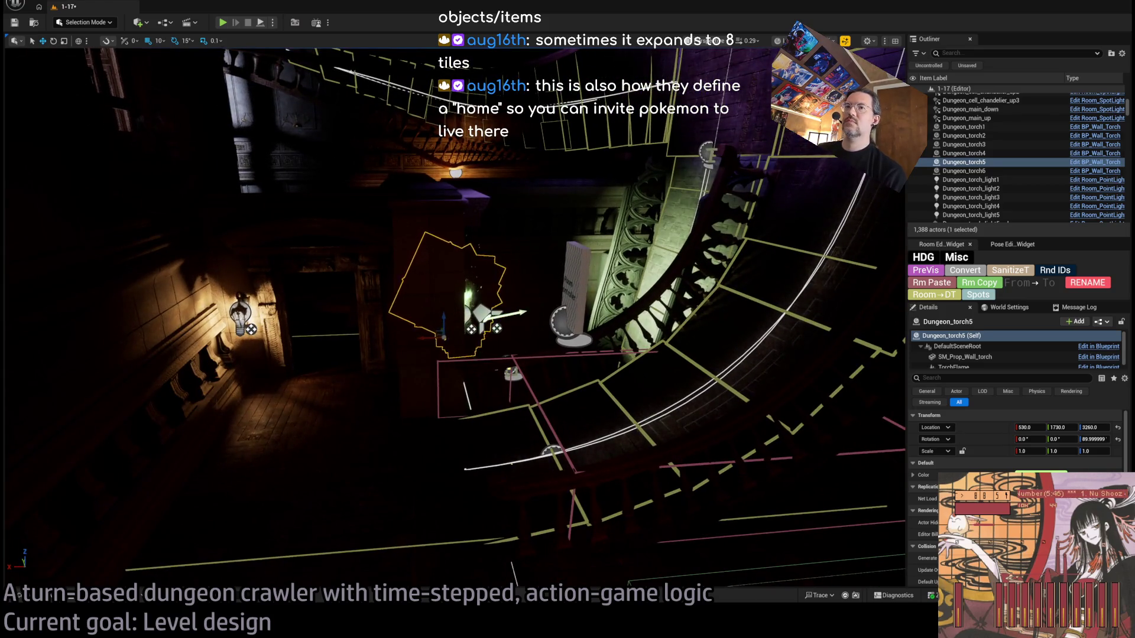
left_click(247, 307)
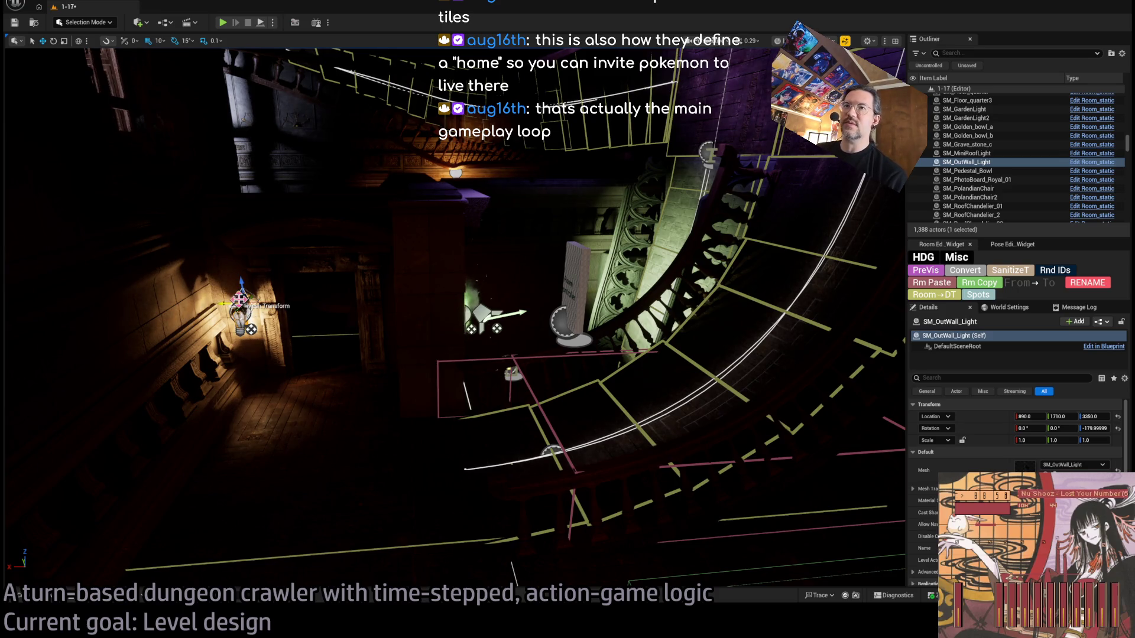
left_click_drag(242, 306, 437, 356)
key("ctrl+z")
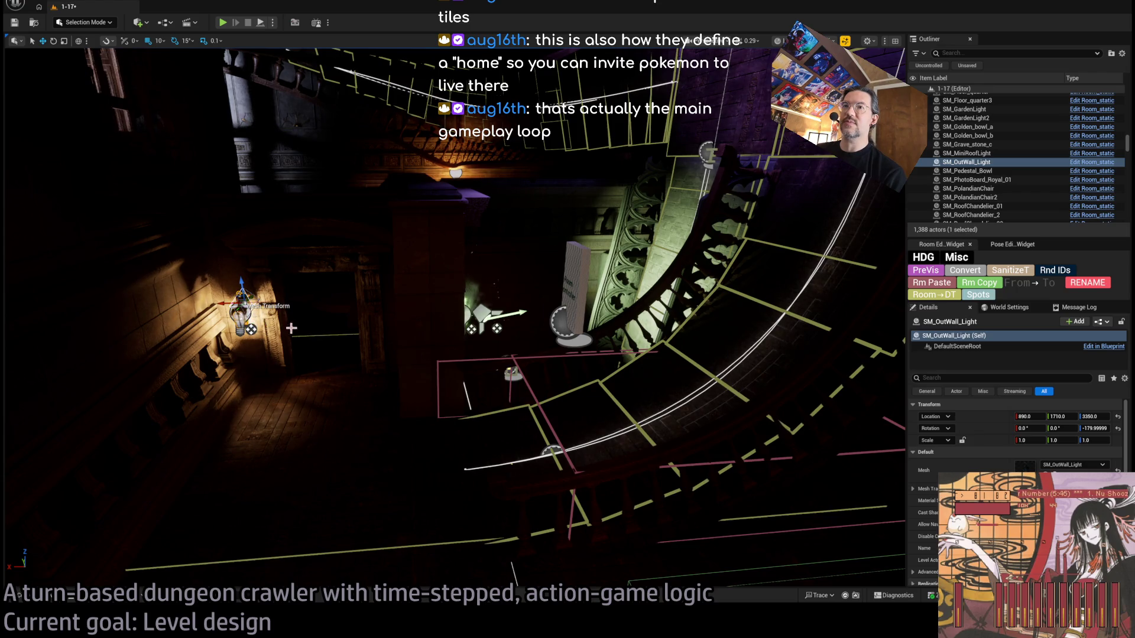
key("f")
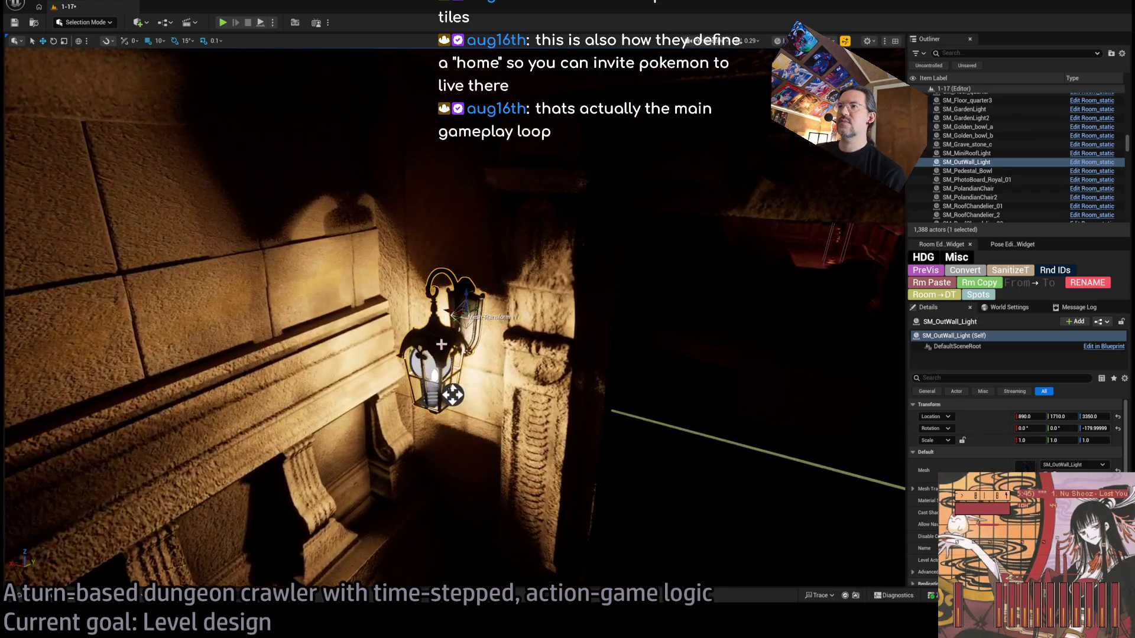
Step: Duplicate the lantern and its light onto the pillar wall beside the stair railing
left_click(636, 417, "ctrl")
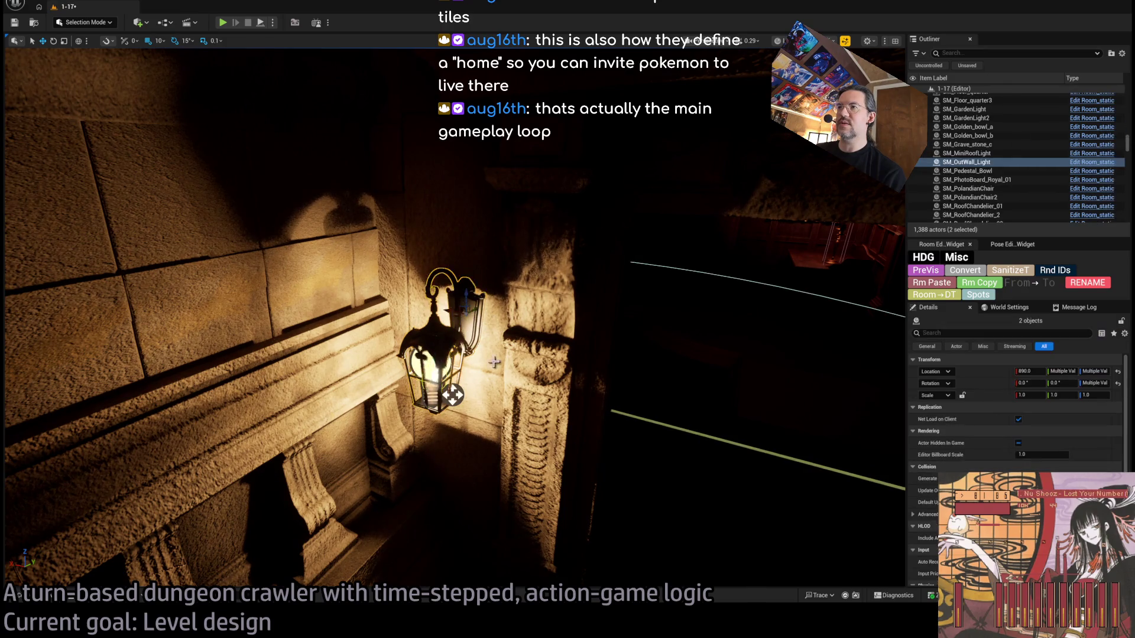
key("f")
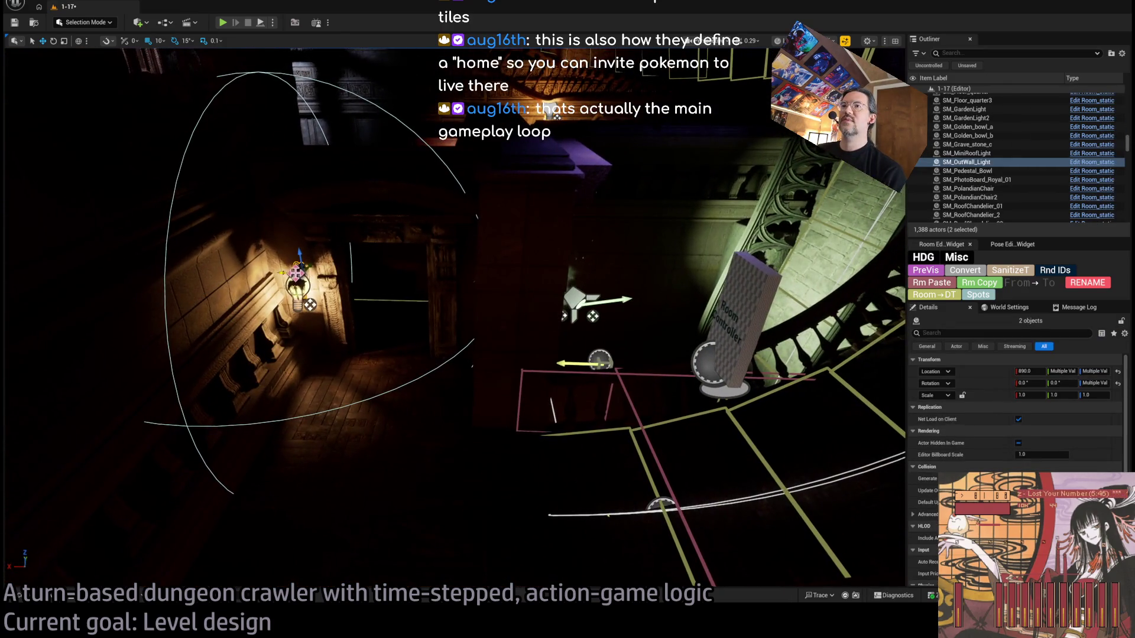
mouse_move(298, 271)
left_mouse_down("alt")
mouse_move(406, 380)
mouse_move(578, 309)
mouse_move(522, 338)
left_mouse_up("alt")
key("f")
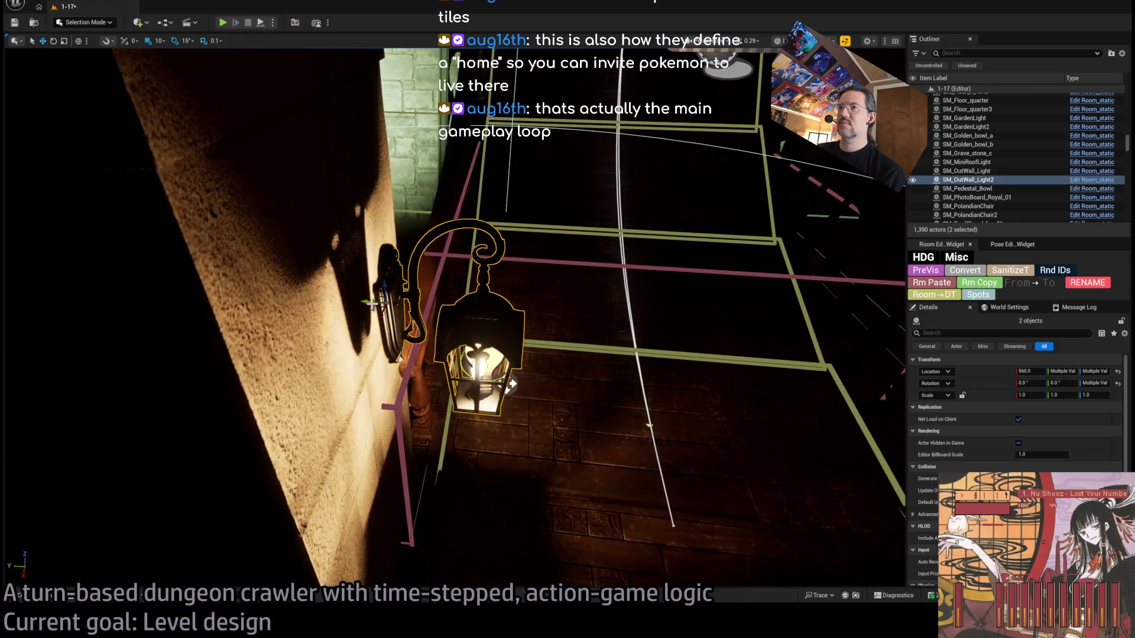
left_click_drag(511, 384, 477, 381)
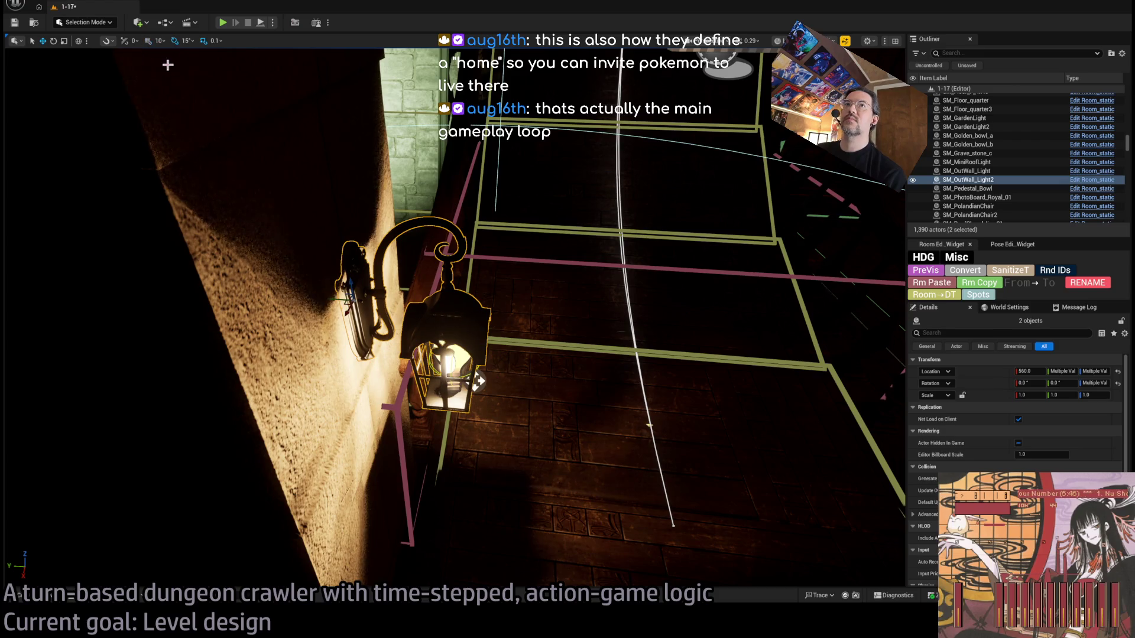
Step: Nudge the copied lantern against the wall and raise grid snap to 10
left_click(168, 63)
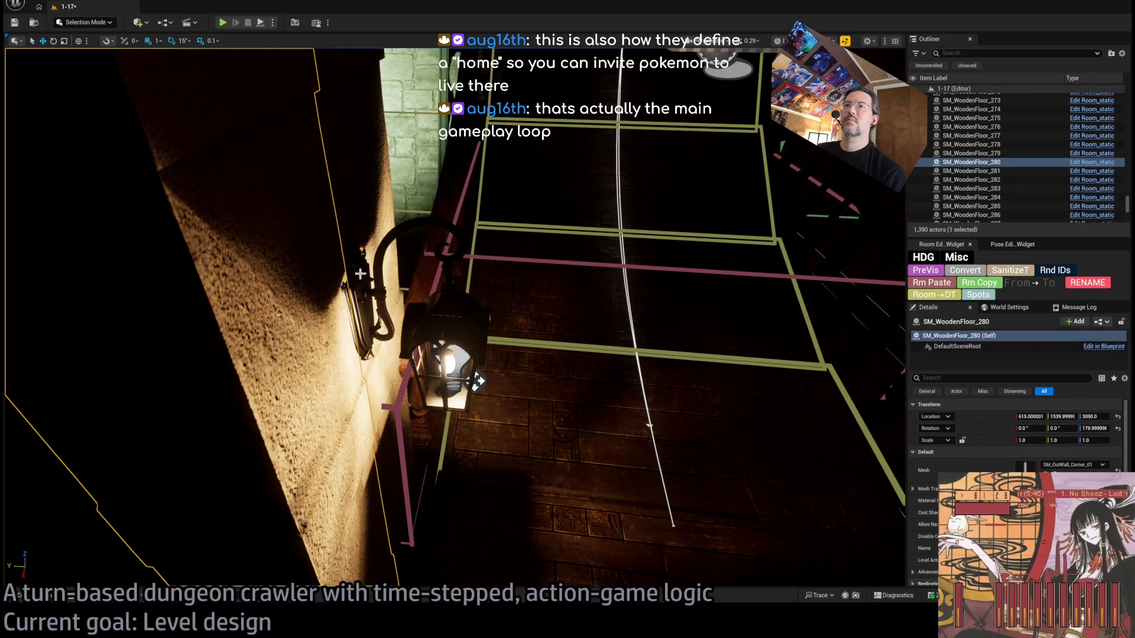
key("ctrl+z")
left_click_drag(478, 381, 482, 381)
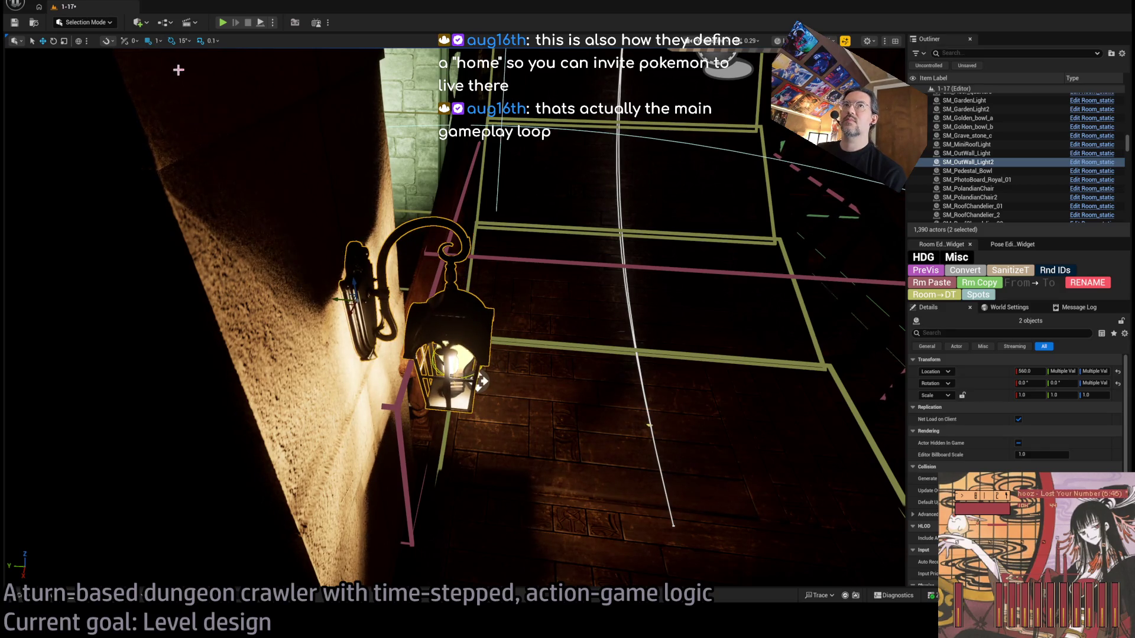
key("bracketright")
left_click_drag(177, 98, 429, 210)
Step: Check EntranceLamp4's Portal1 offset, then select and frame the EntranceLamp5 light
left_click(441, 378)
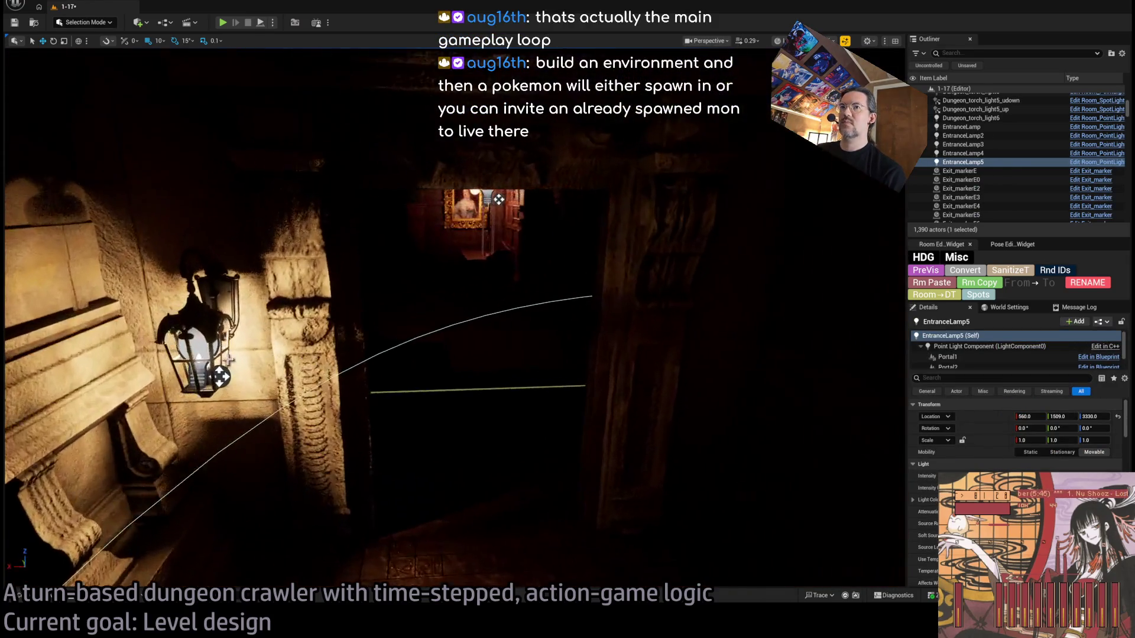
double_click(963, 154)
left_click(947, 357)
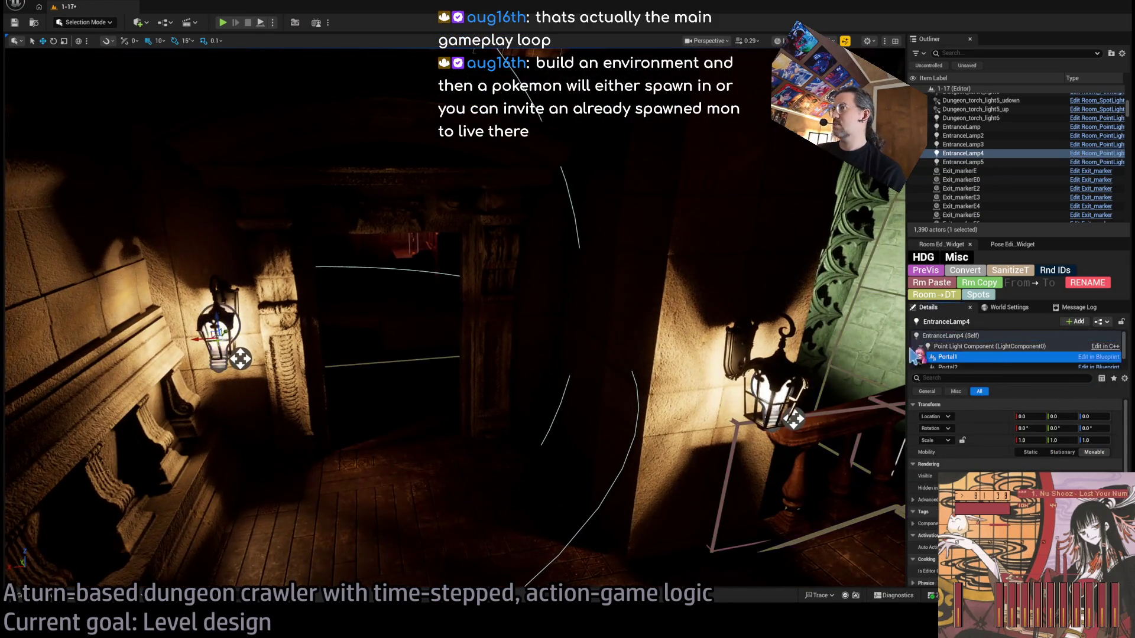
key("f")
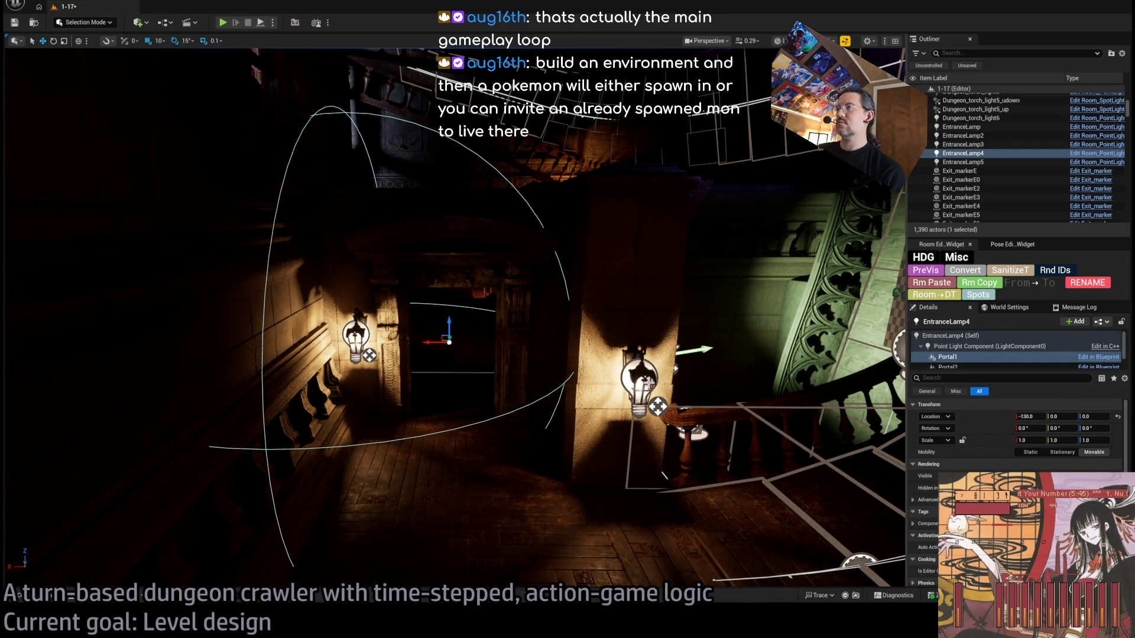
left_click(644, 385)
key("f")
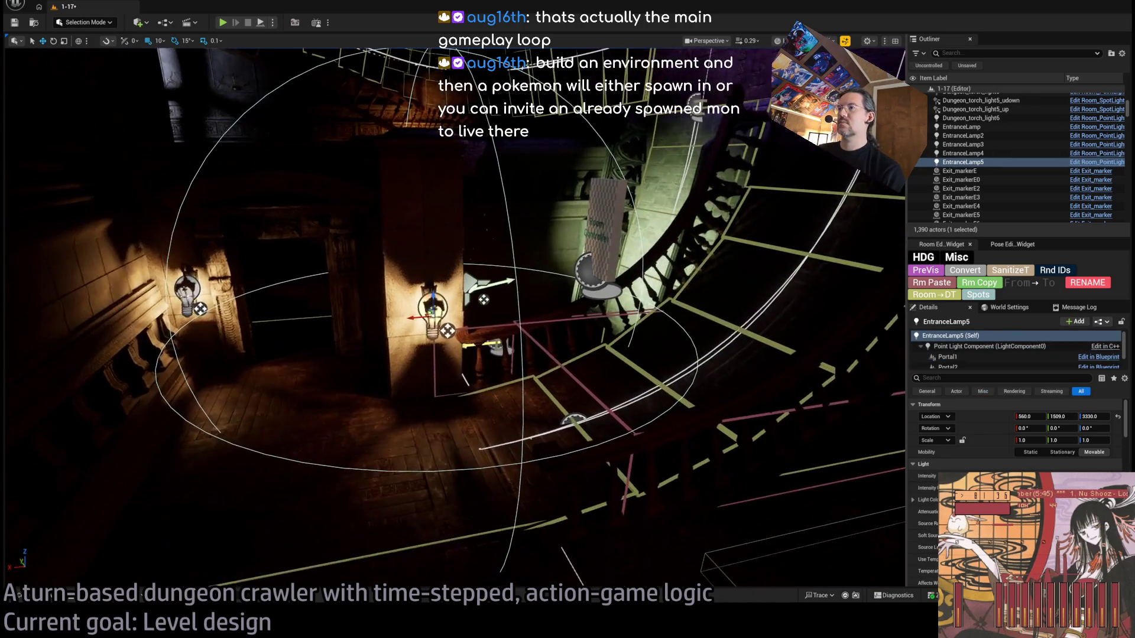
Step: Move EntranceLamp5's Portal1 component out and up to location -150, -110, 190
left_click_drag(454, 319, 443, 289)
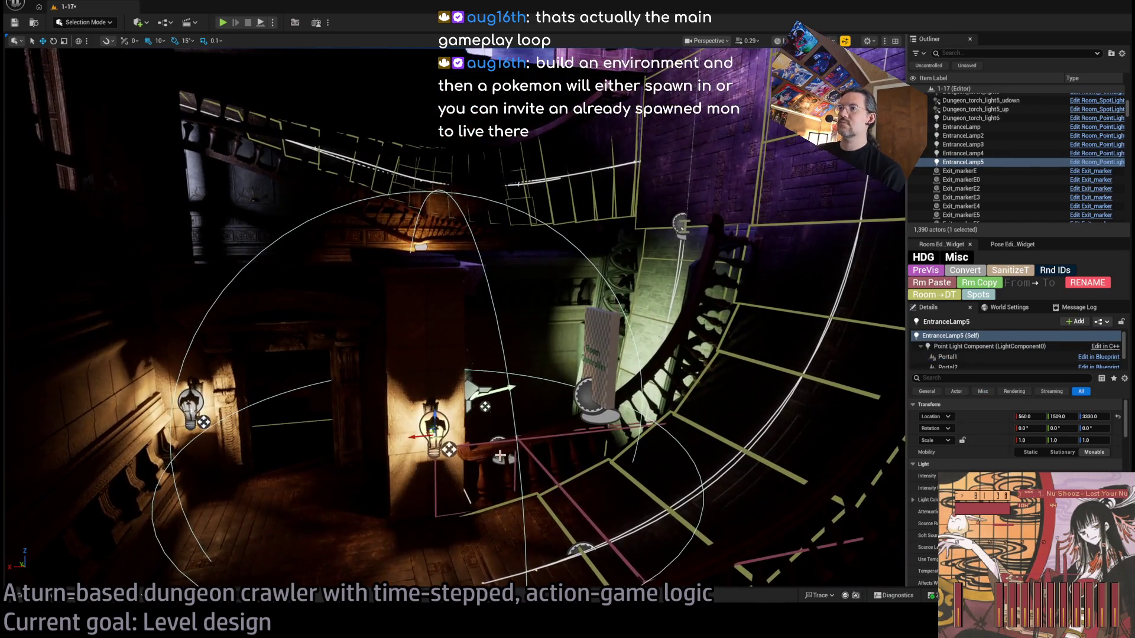
mouse_move(427, 431)
left_mouse_down()
mouse_move(527, 342)
mouse_move(489, 380)
left_mouse_up()
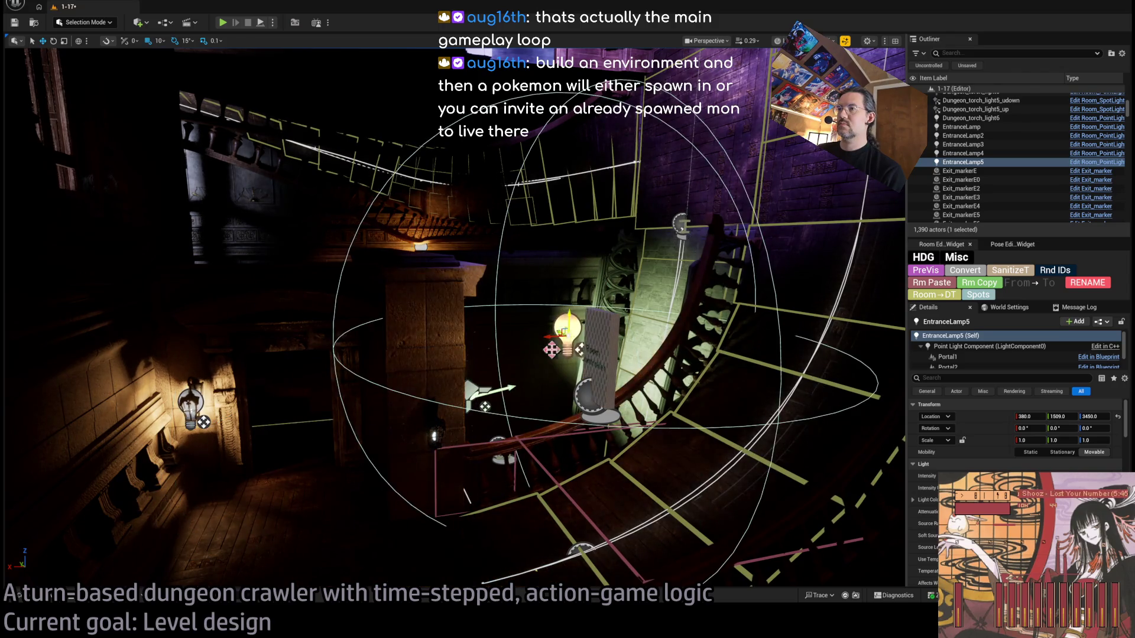
key("ctrl+z")
left_click(987, 358)
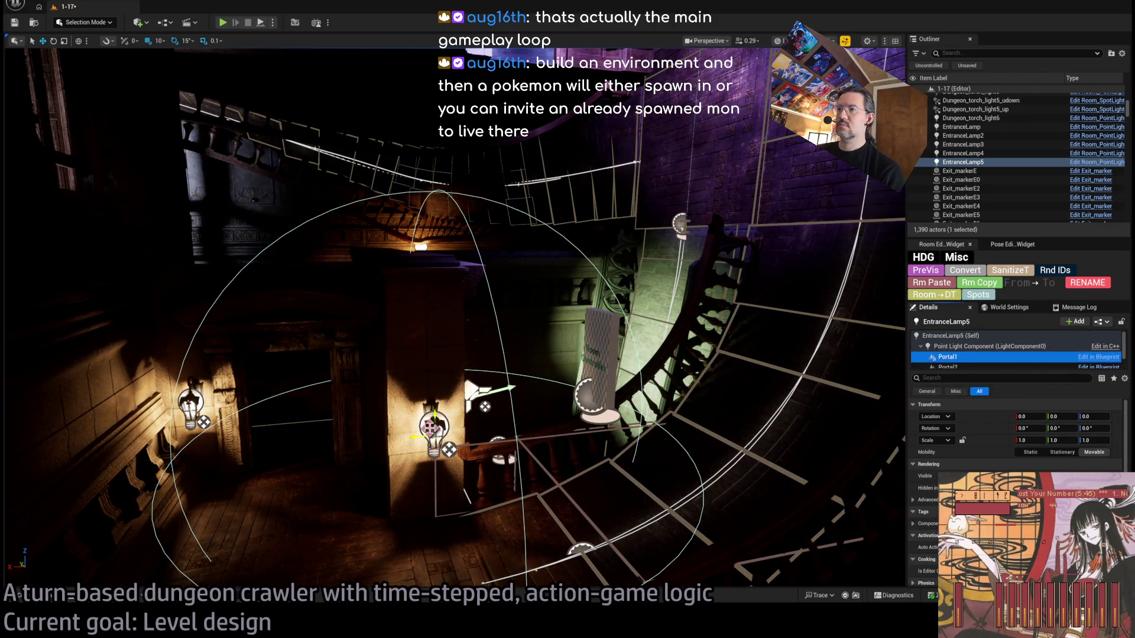
left_click_drag(430, 432, 543, 326)
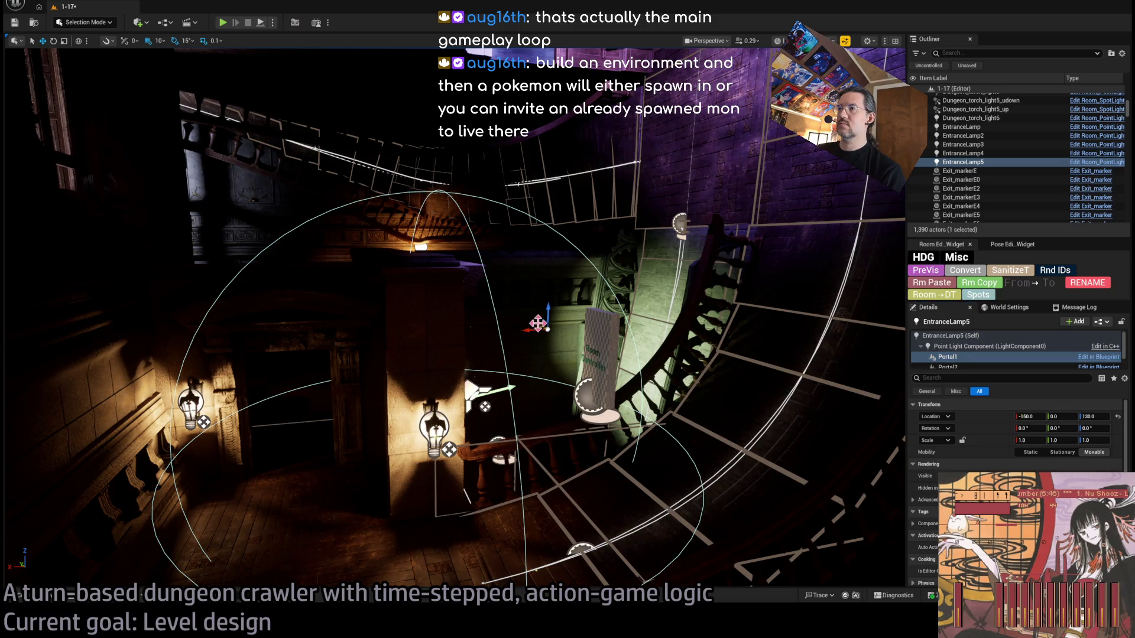
mouse_move(544, 436)
left_mouse_down()
mouse_move(532, 426)
mouse_move(544, 436)
left_mouse_up()
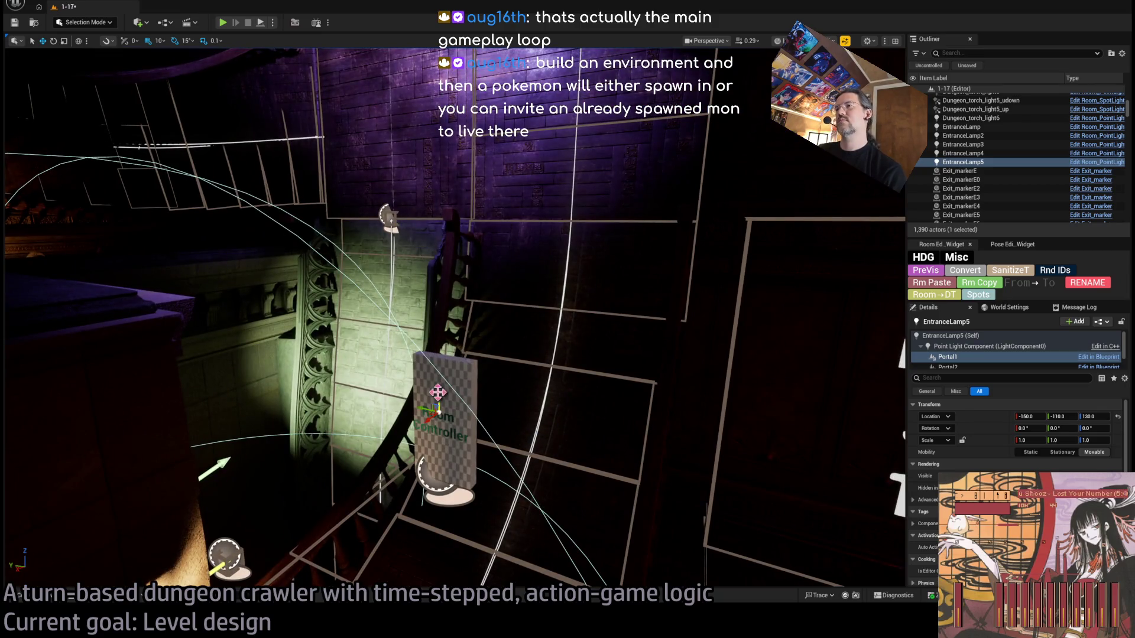
left_click_drag(462, 370, 469, 390)
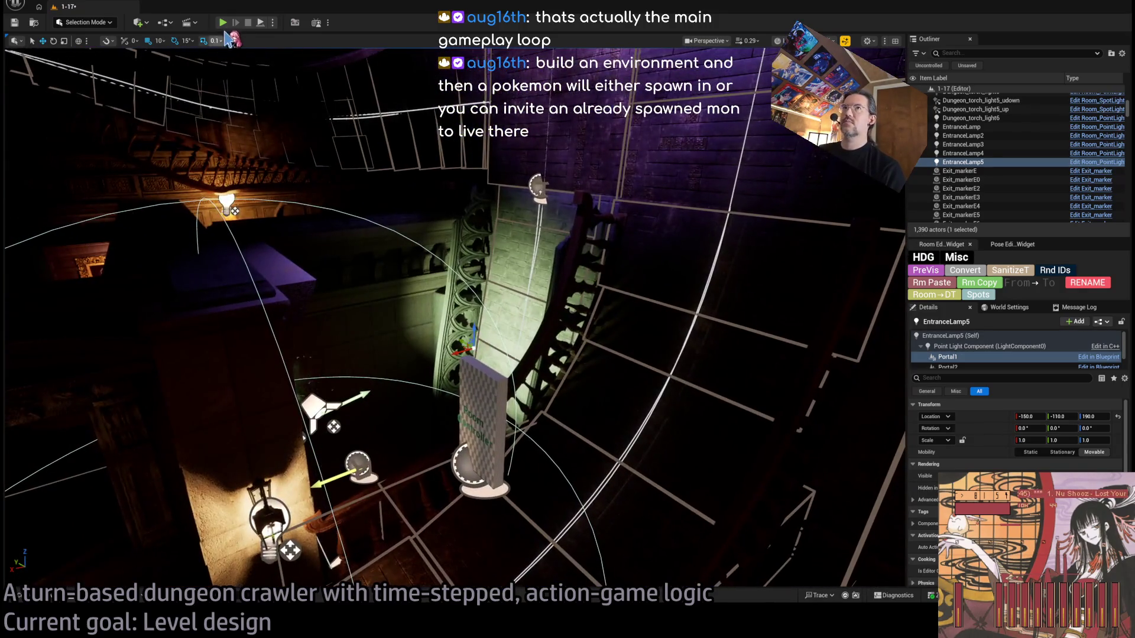
left_click(223, 22)
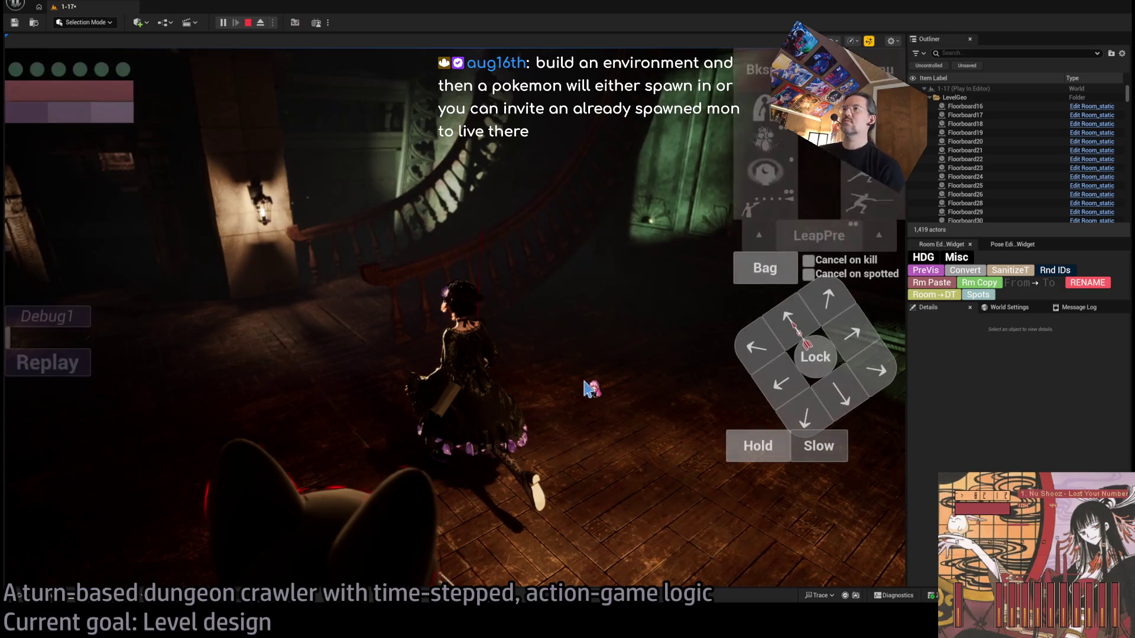
key("Escape")
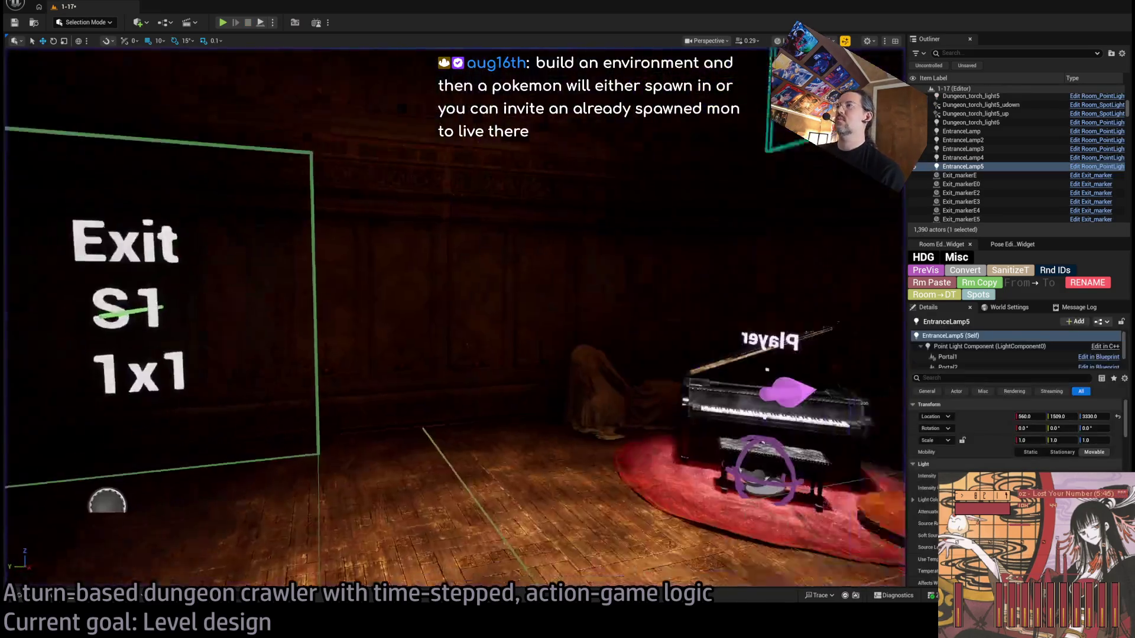
Step: Duplicate the draped cloth chair as SM_ClothChair5 into the Exit S1 corner, viewed unlit
left_click(547, 344)
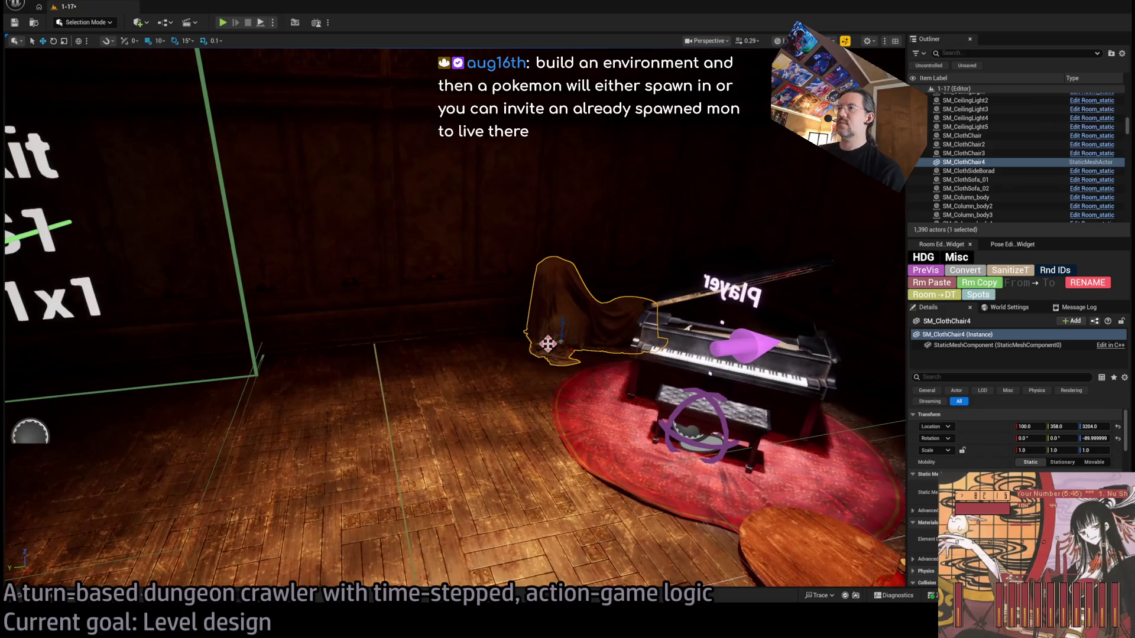
left_click_drag(547, 344, 691, 237)
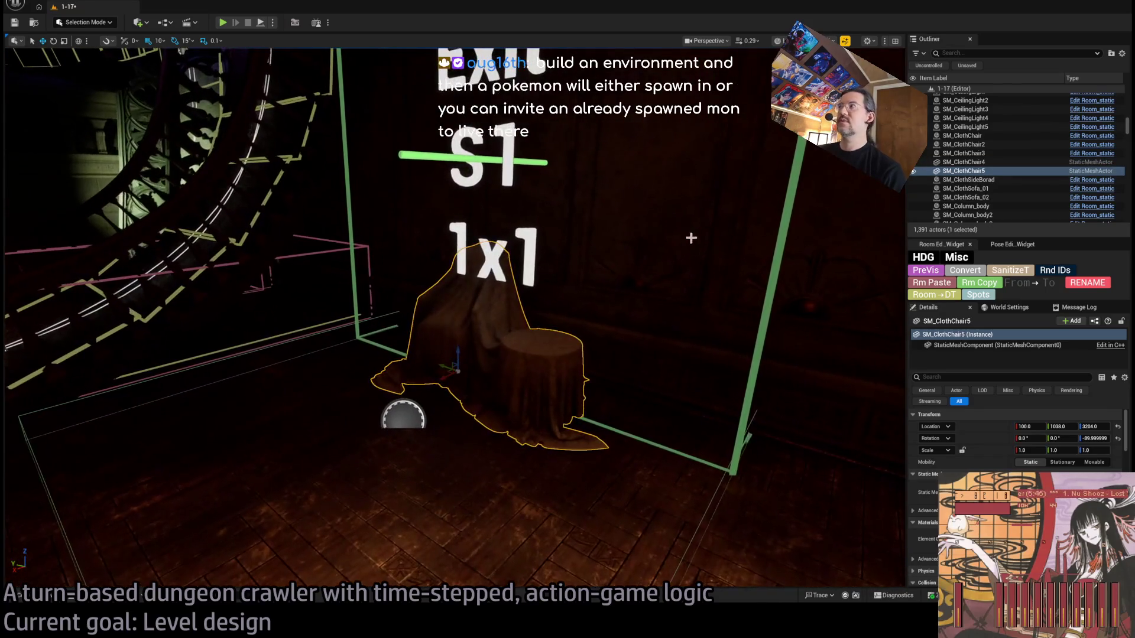
key("alt+3")
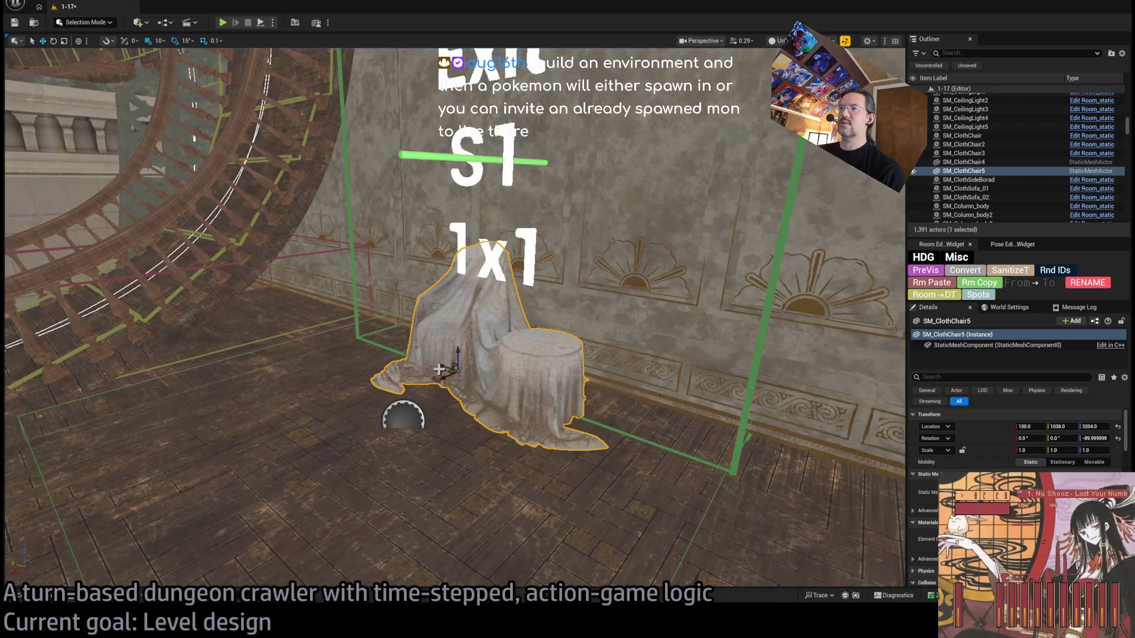
mouse_move(439, 370)
left_mouse_down()
mouse_move(378, 322)
mouse_move(281, 316)
left_mouse_up()
key("f")
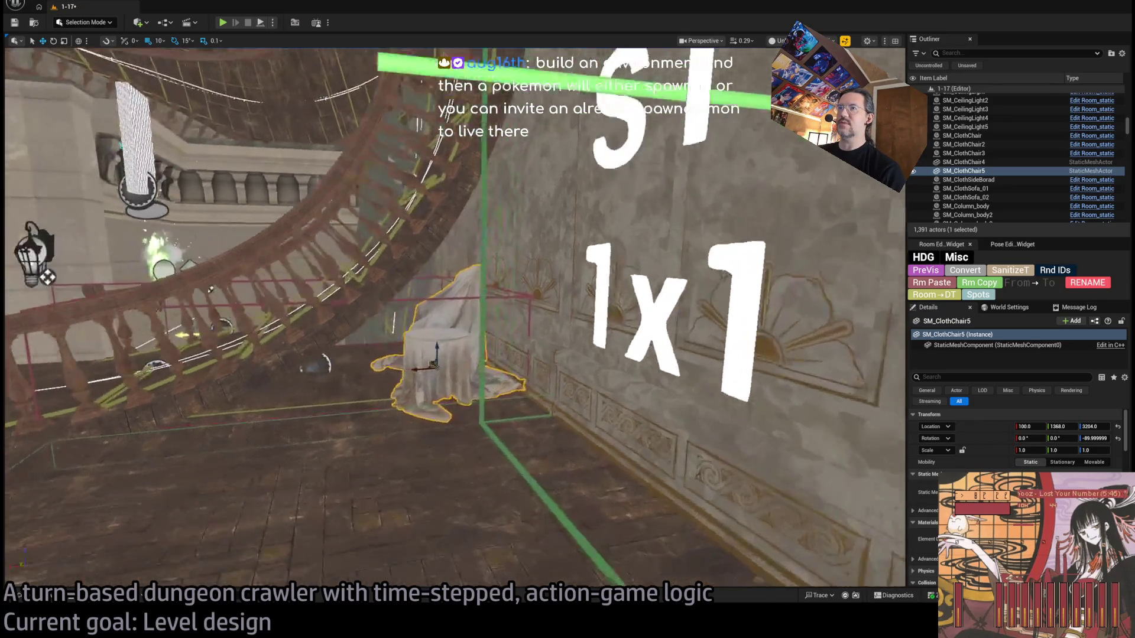
mouse_move(448, 300)
left_mouse_down()
mouse_move(429, 337)
mouse_move(448, 300)
mouse_move(447, 313)
mouse_move(425, 308)
mouse_move(423, 327)
mouse_move(417, 313)
mouse_move(400, 317)
left_mouse_up()
Step: Rotate the chair copy, then open SM_ClothChair in the Static Mesh Editor
key("e")
scroll(455, 320, "down", 1)
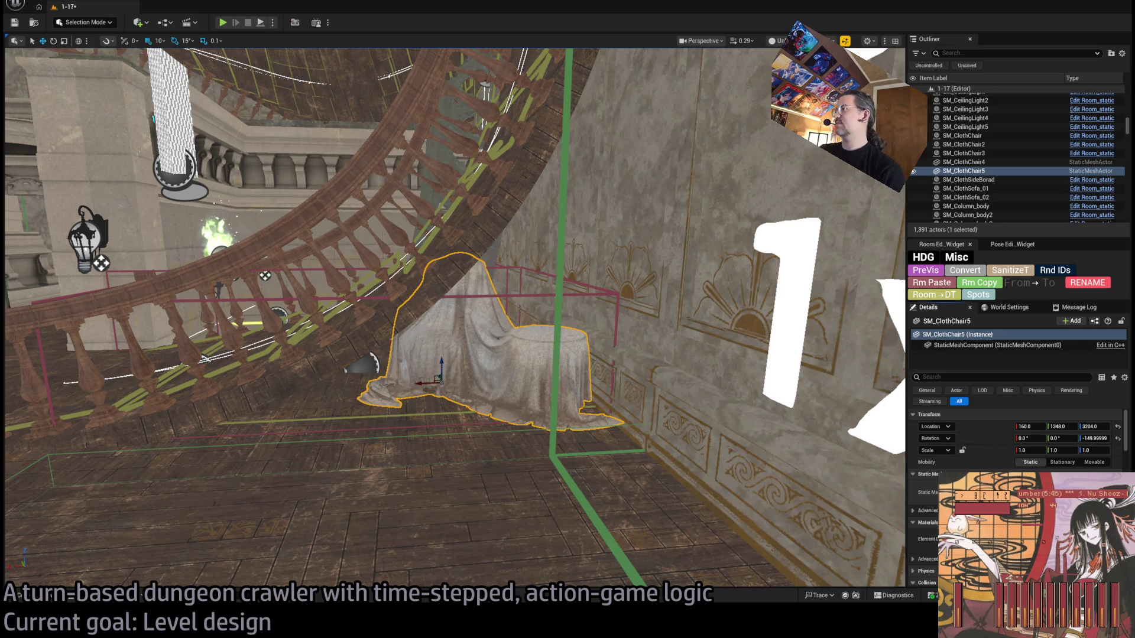
key("ctrl+e")
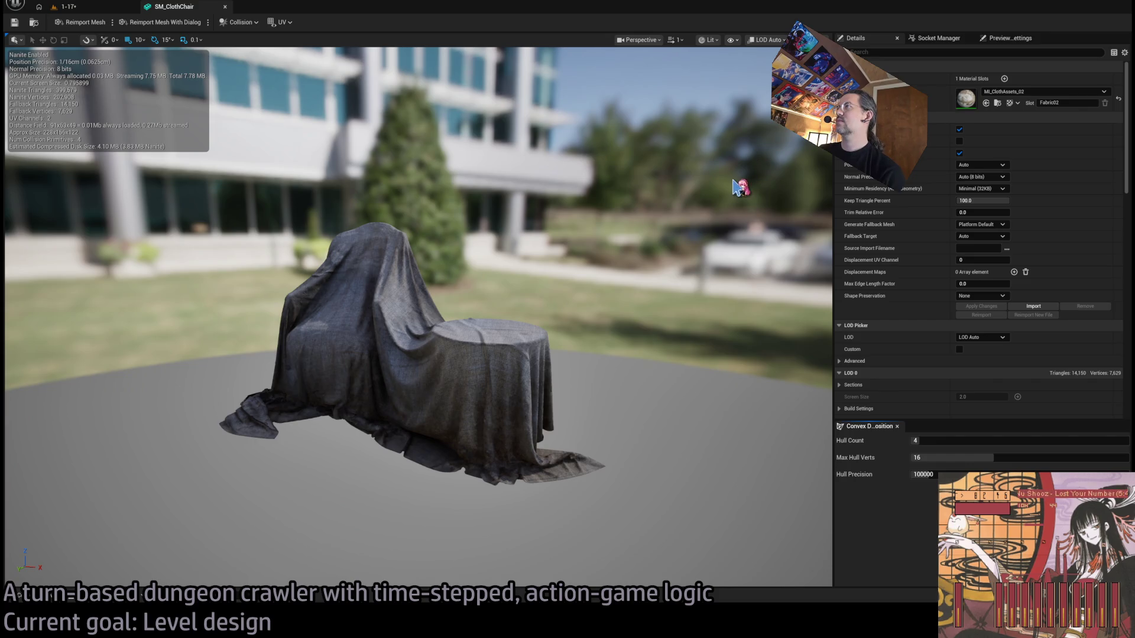
Step: Orbit the SM_ClothChair preview to a side view, then return to the 1-17 level
mouse_move(739, 215)
left_mouse_down()
mouse_move(521, 222)
mouse_move(497, 178)
mouse_move(595, 215)
left_mouse_up()
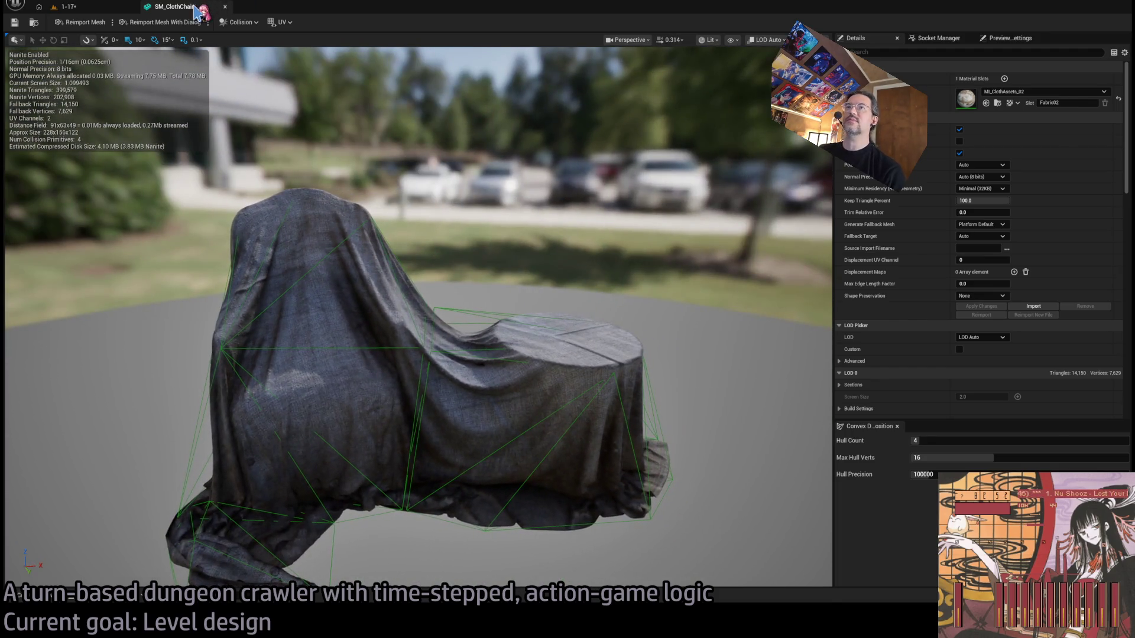
left_click(95, 8)
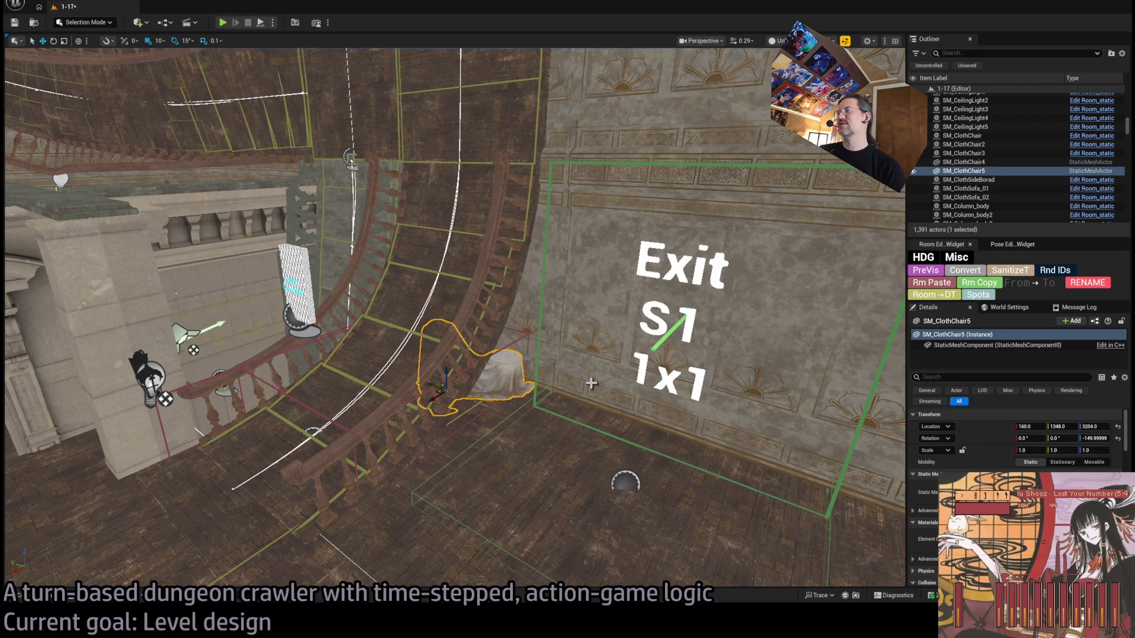
Step: Review both cloth chairs' settings in the Details panel
scroll(1017, 443, "down", 10)
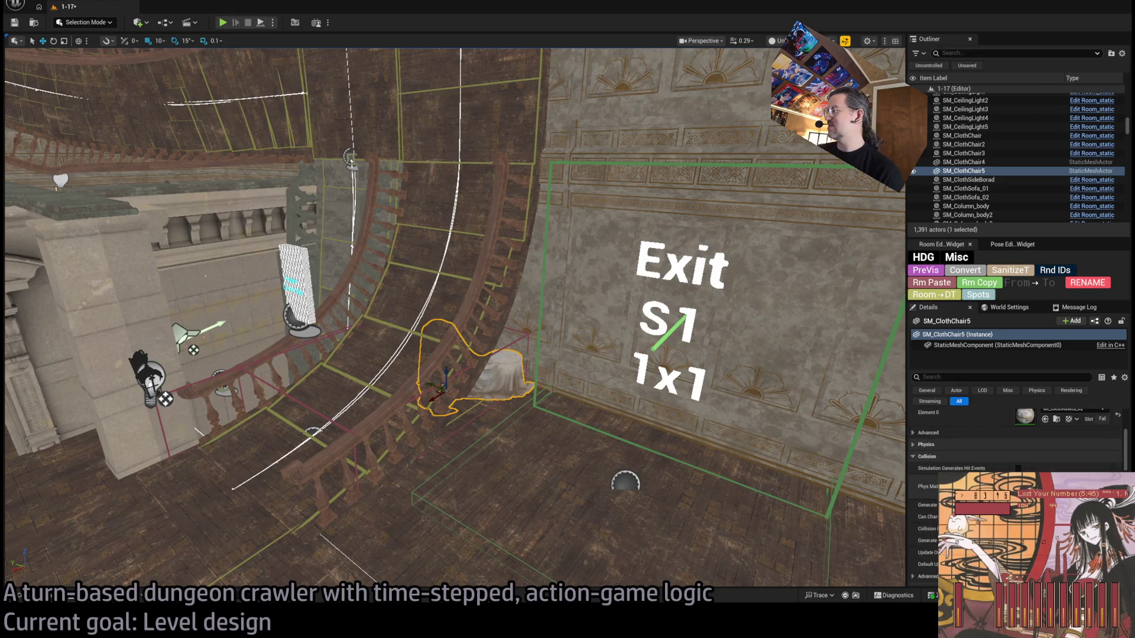
scroll(1017, 444, "up", 6)
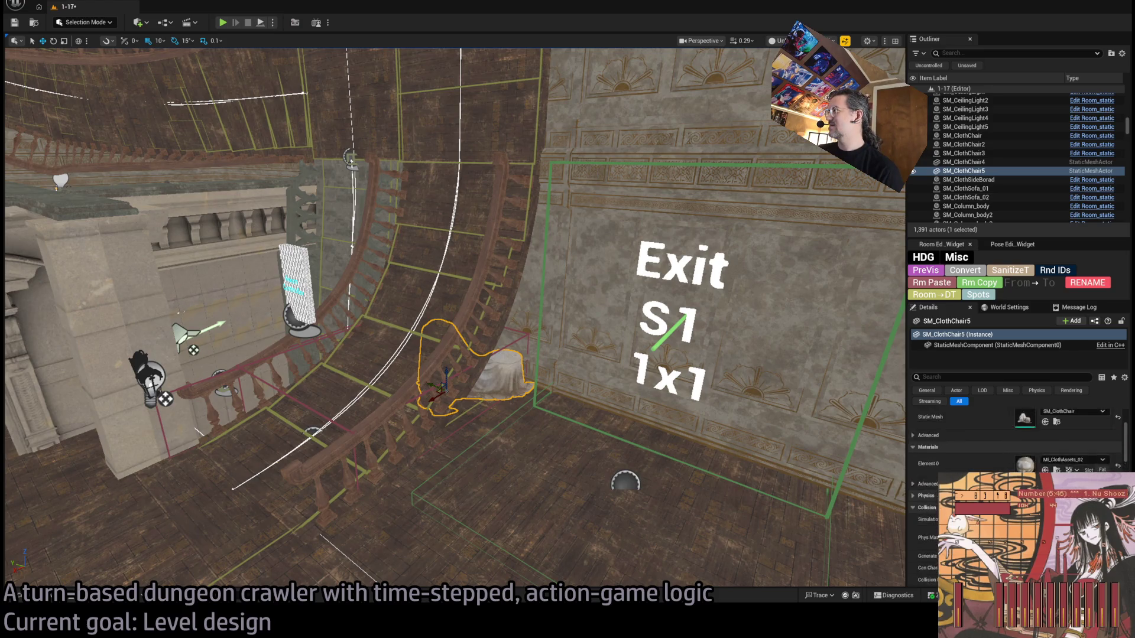
scroll(1017, 443, "down", 4)
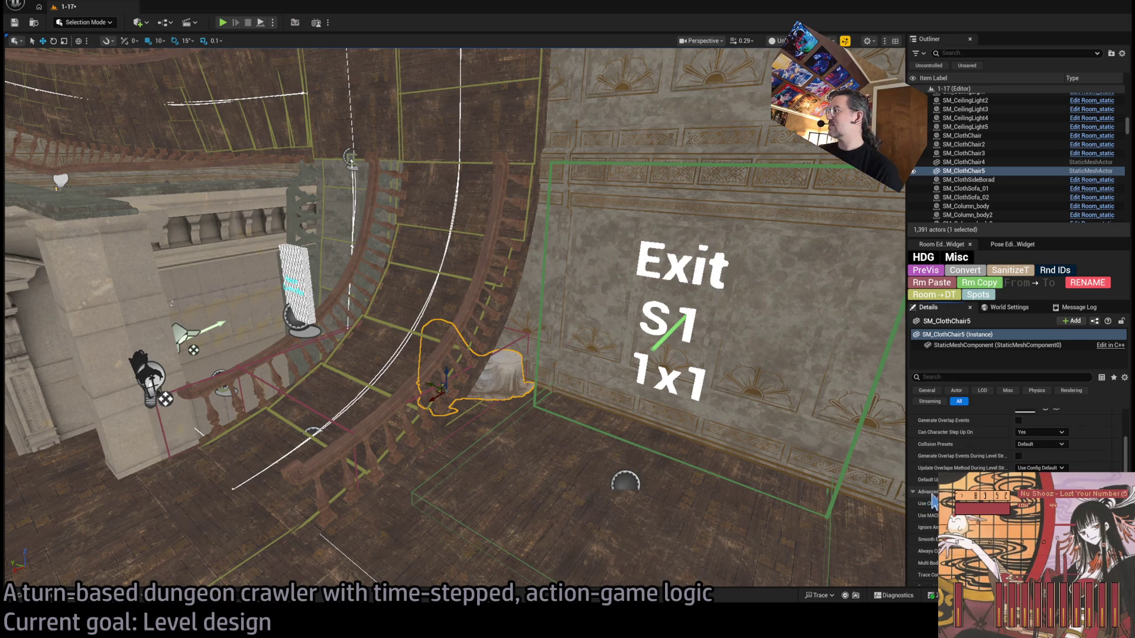
scroll(929, 504, "down", 3)
scroll(1017, 473, "down", 4)
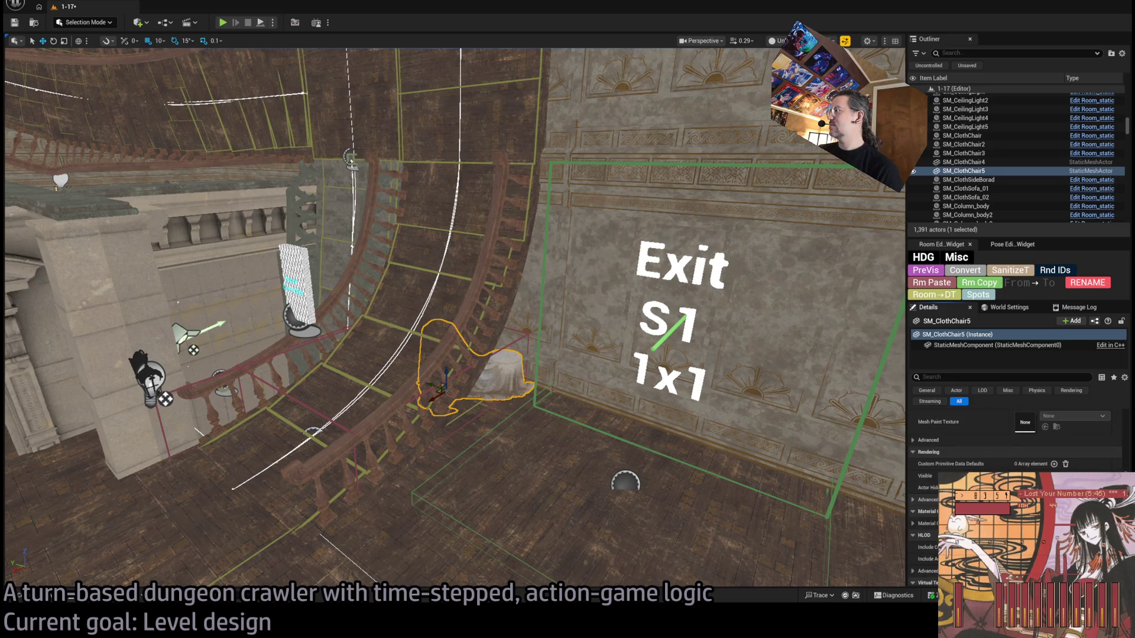
mouse_move(1125, 520)
left_mouse_down()
mouse_move(1126, 433)
mouse_move(1130, 448)
left_mouse_up()
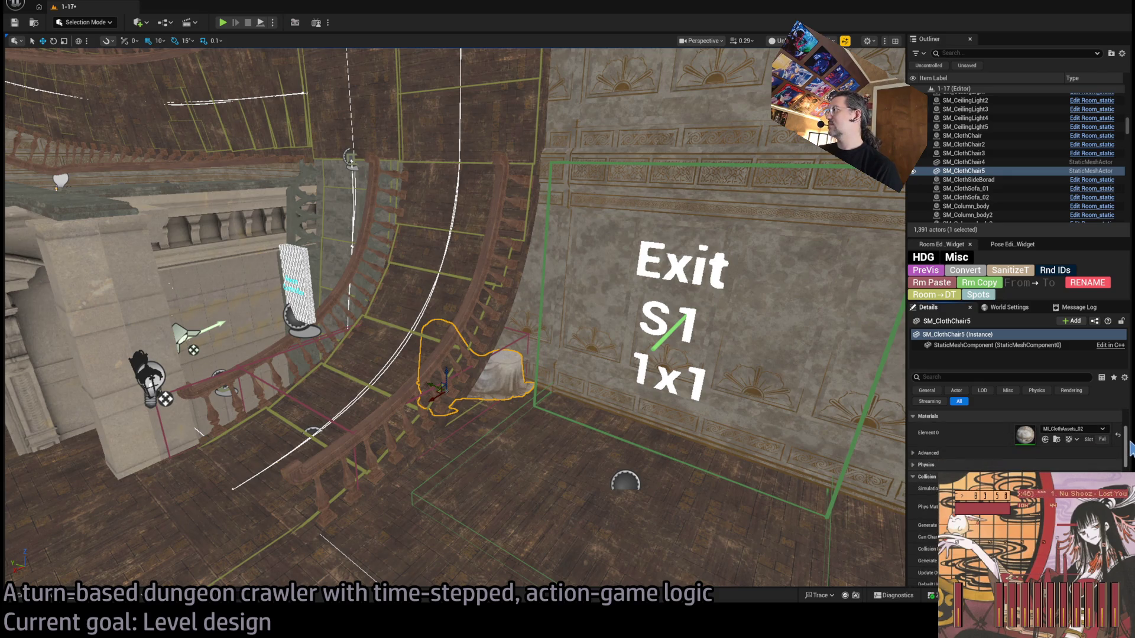
left_click(981, 163, "ctrl")
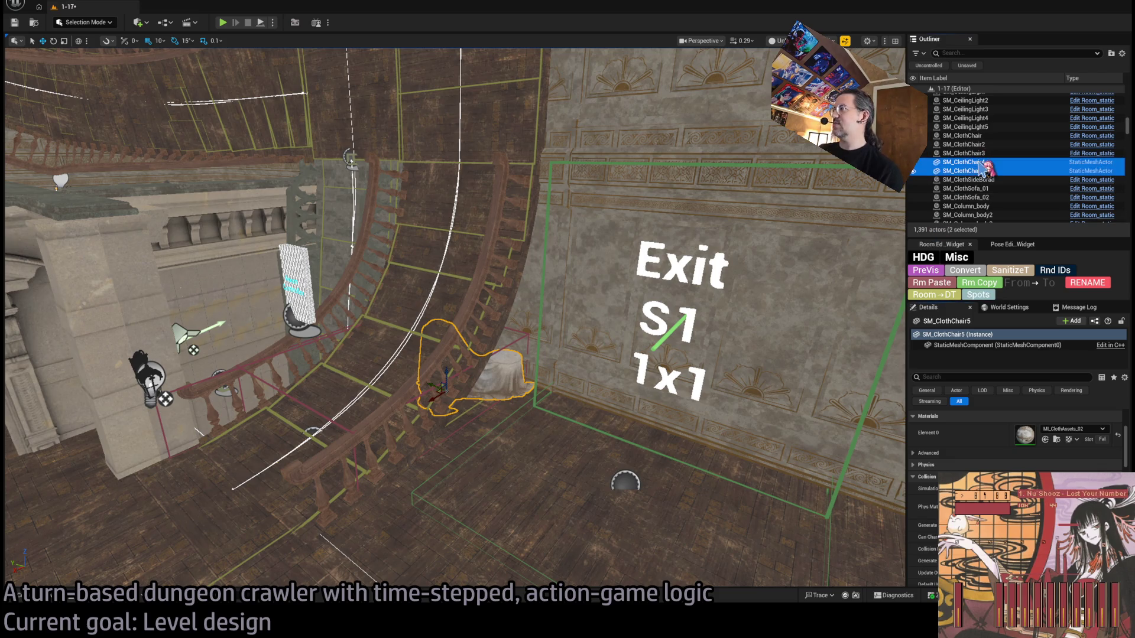
mouse_move(686, 365)
left_mouse_down()
mouse_move(709, 367)
mouse_move(686, 366)
left_mouse_up()
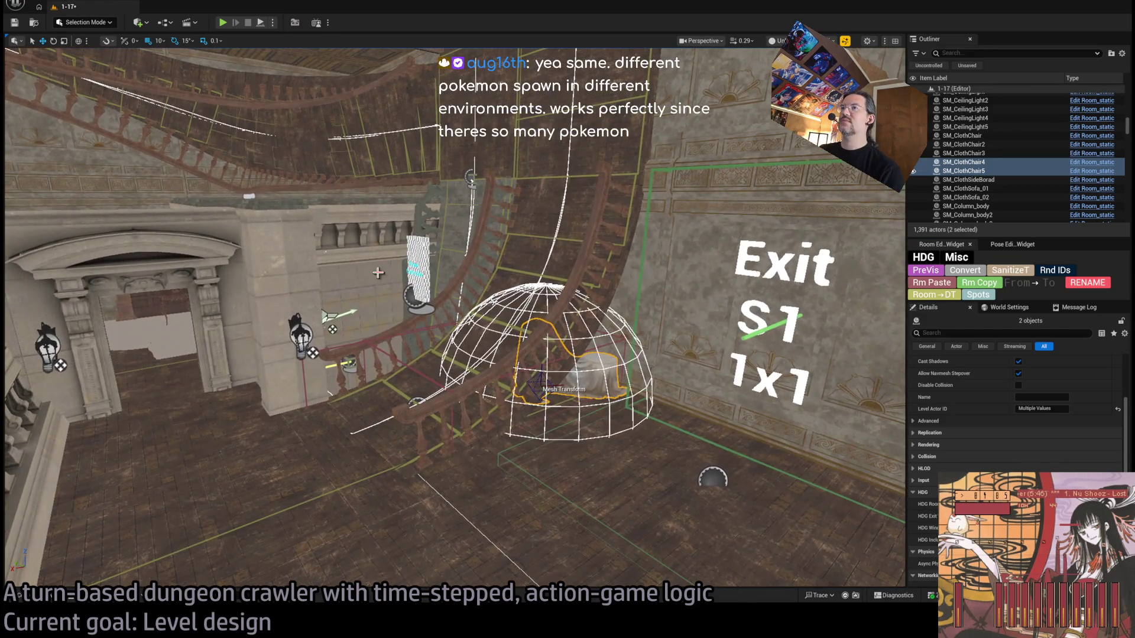
Step: Check RoomController's Exit Visibility and delete the two selected outer wall light actors
left_click(528, 264)
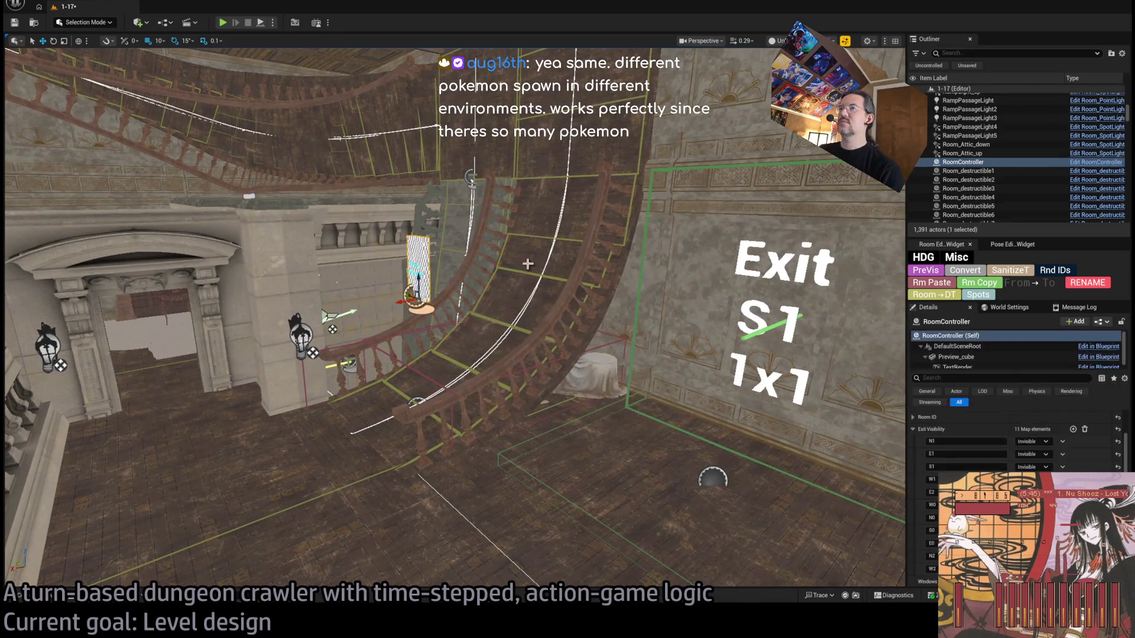
scroll(1064, 455, "down", 10)
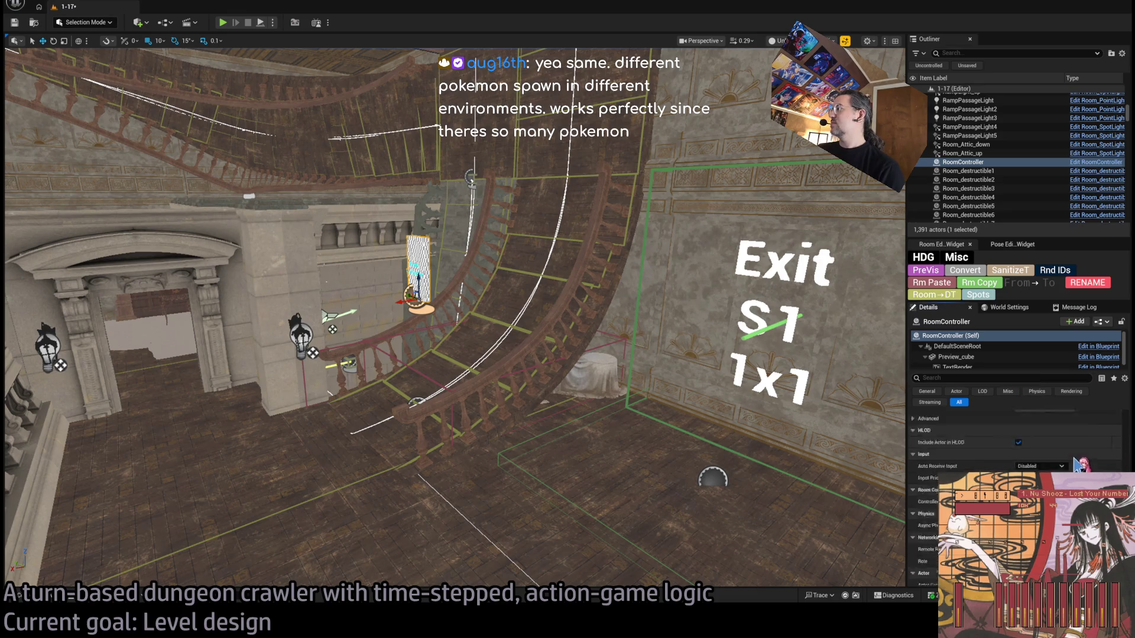
scroll(990, 471, "up", 5)
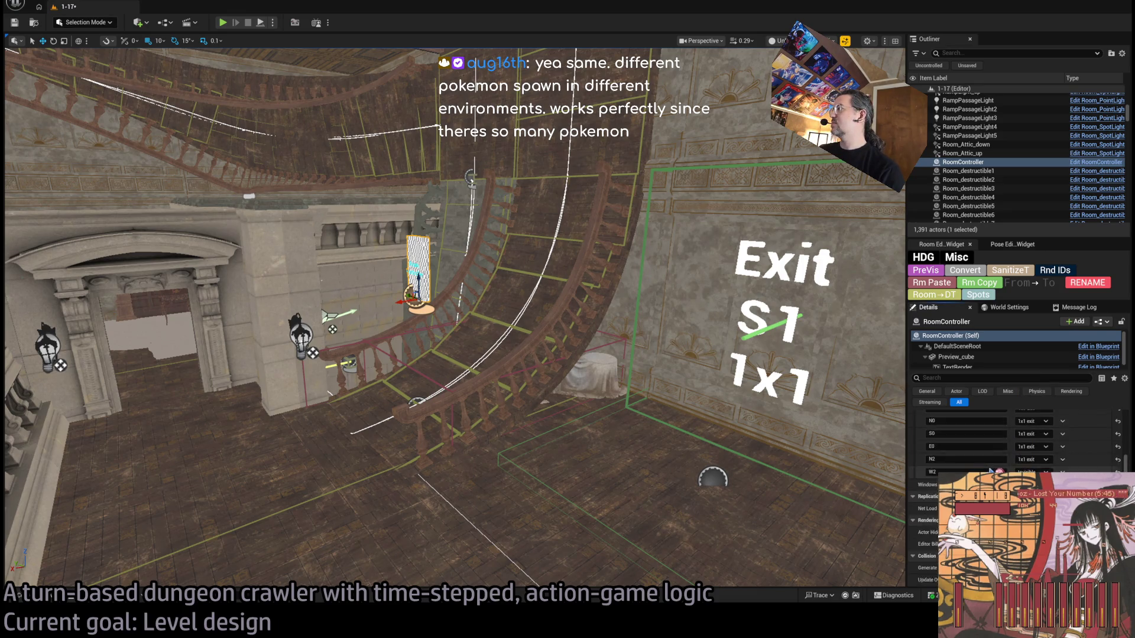
scroll(991, 471, "up", 1)
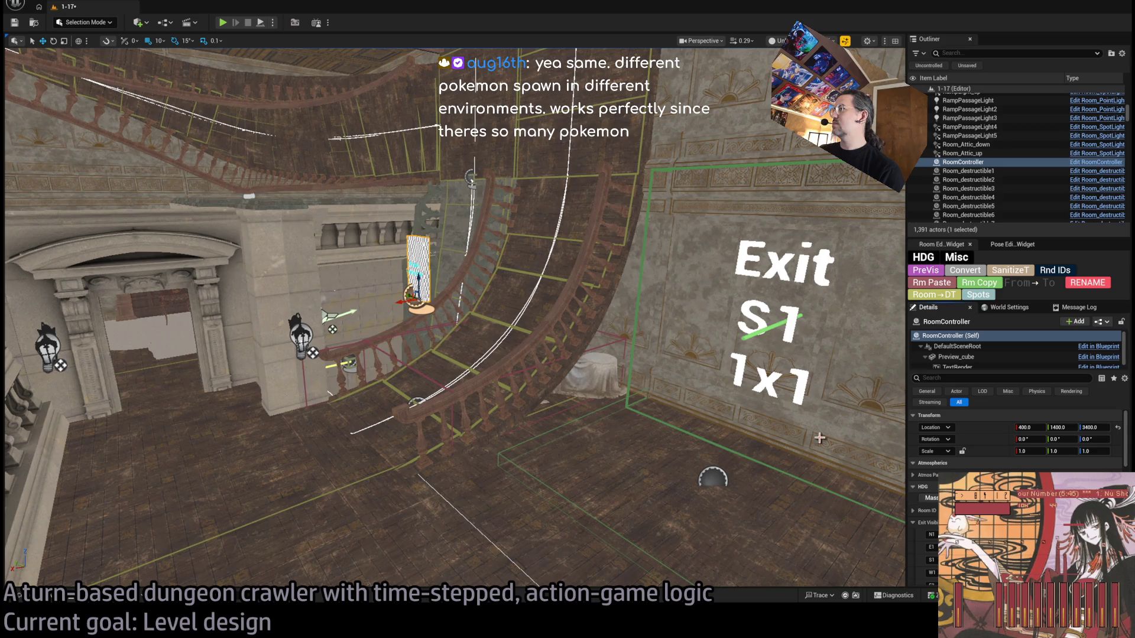
mouse_move(820, 438)
left_mouse_down()
mouse_move(821, 355)
mouse_move(822, 378)
left_mouse_up()
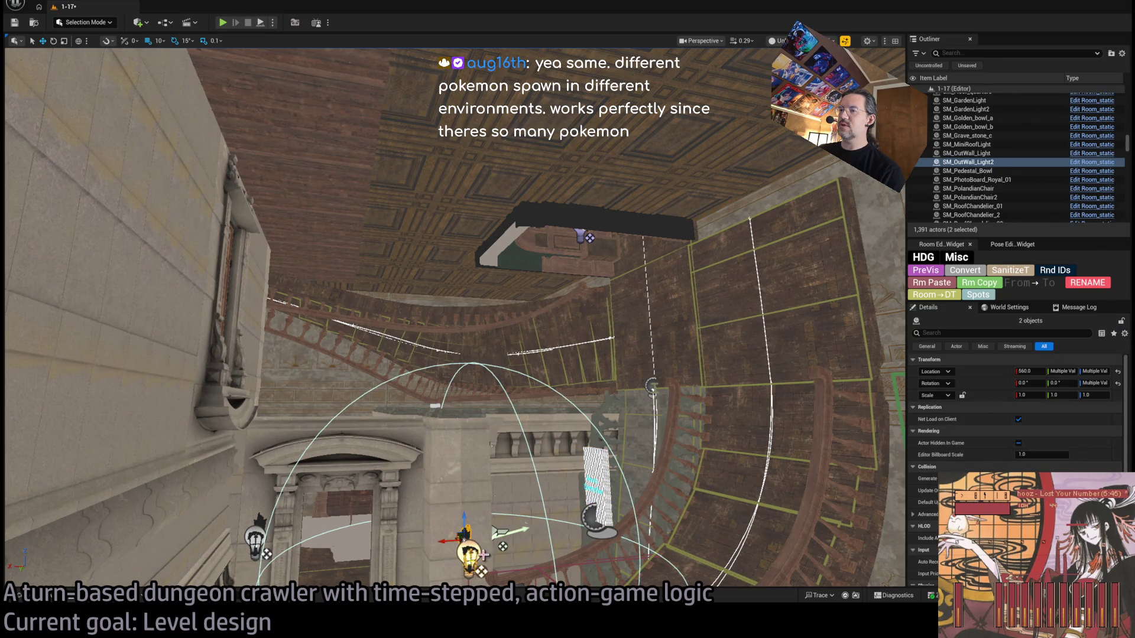
key("Delete")
left_click_drag(489, 308, 488, 284)
left_click(488, 285)
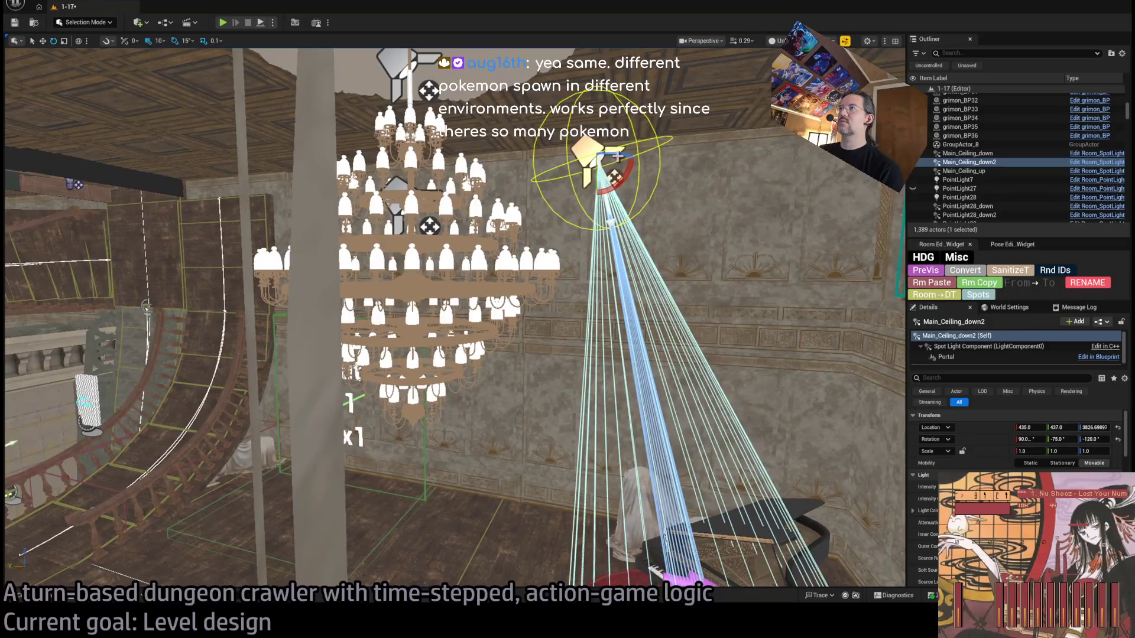
Step: Duplicate Main_Ceiling_down2 as Main_Ceiling_down3 and nudge it along X, previewed lit
left_click_drag(582, 159, 65, 245)
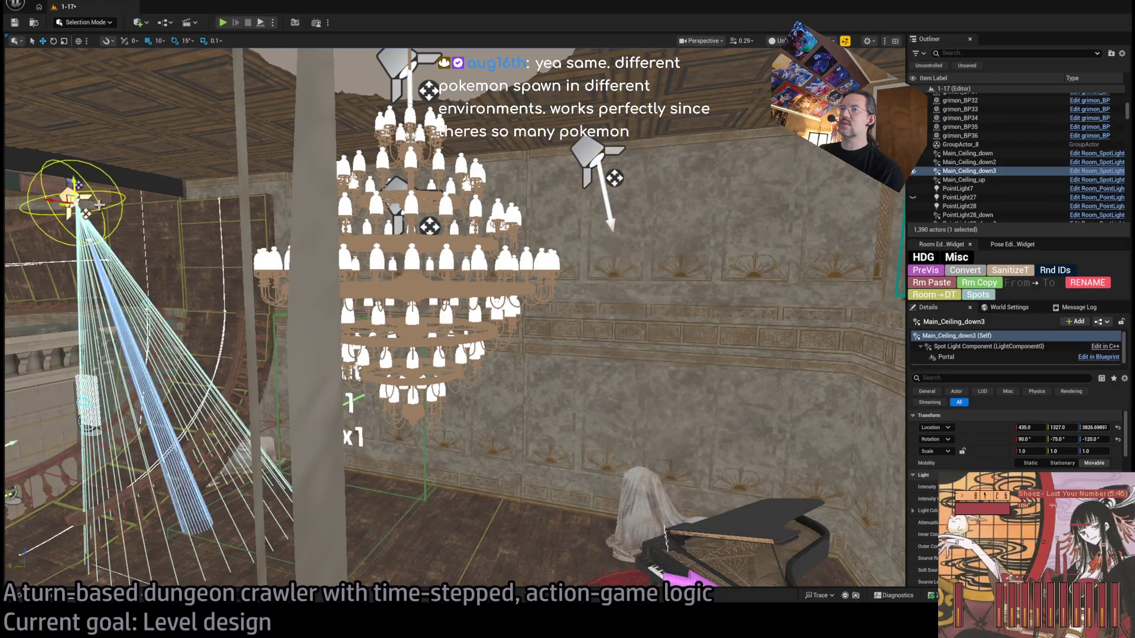
key("f")
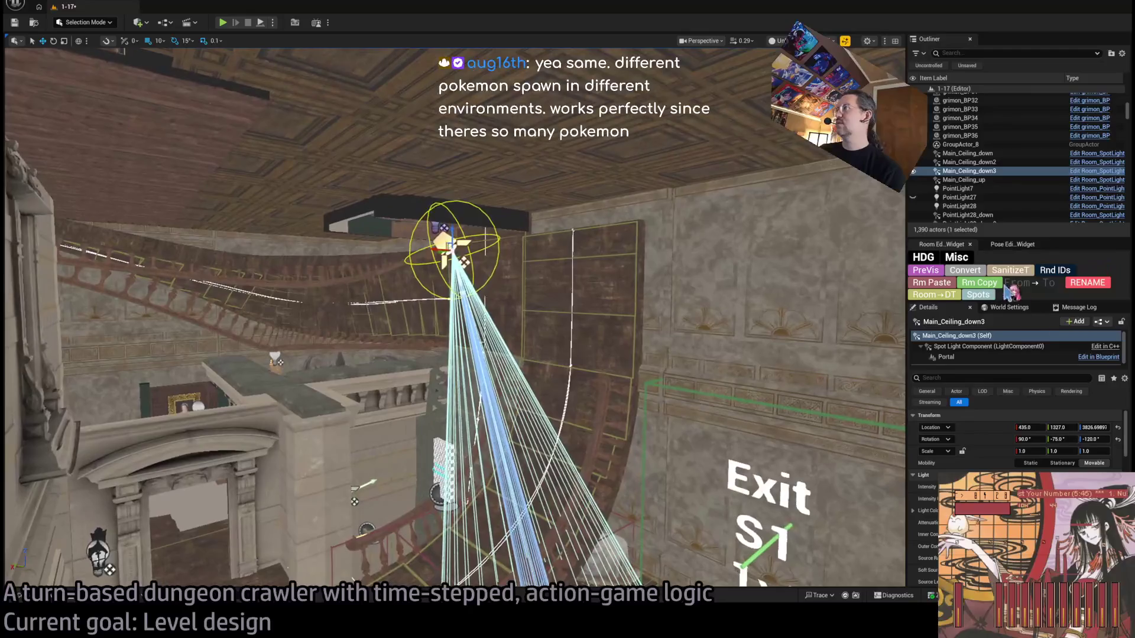
left_click(946, 357)
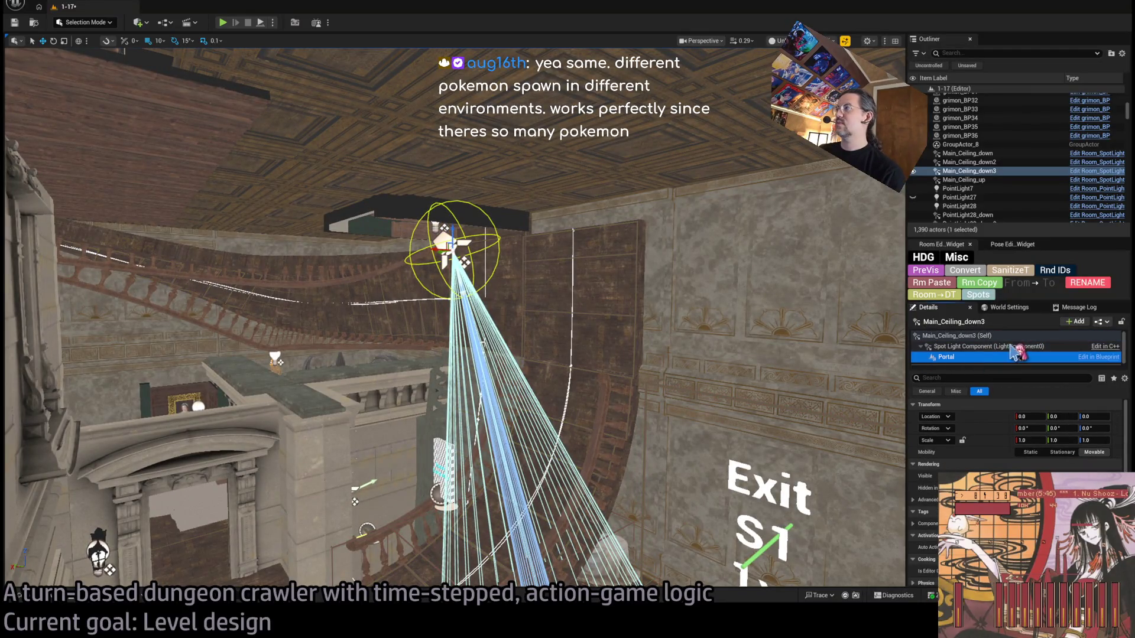
left_click(952, 335)
mouse_move(434, 249)
left_mouse_down()
mouse_move(373, 246)
mouse_move(361, 195)
mouse_move(373, 229)
mouse_move(455, 239)
mouse_move(419, 127)
mouse_move(526, 201)
left_mouse_up()
key("alt+4")
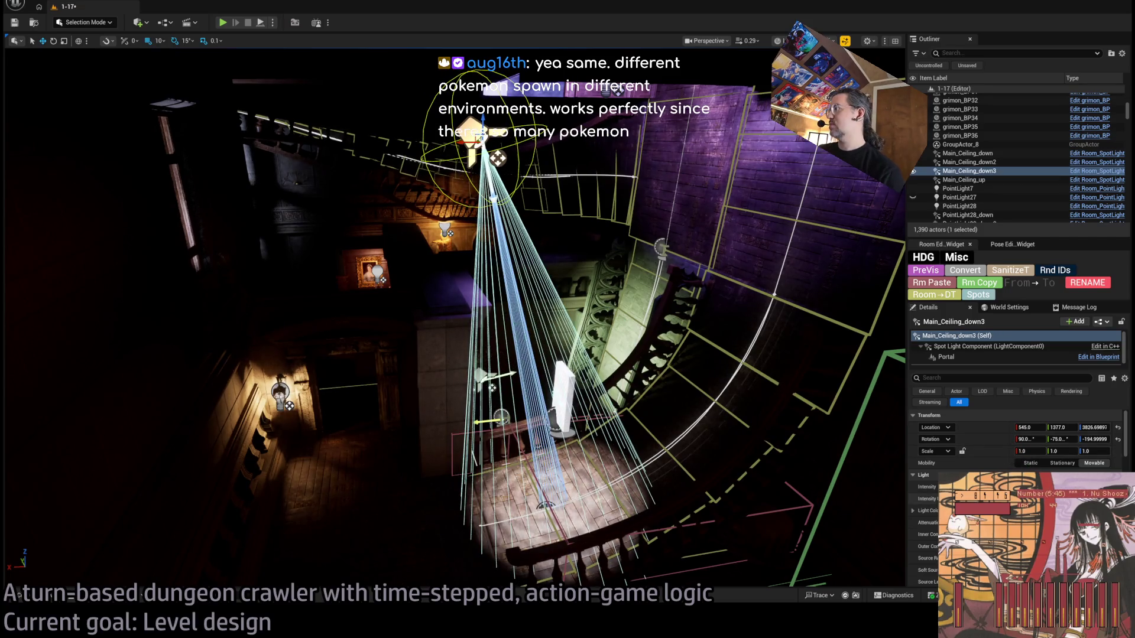
Step: Widen the new spotlight's Outer Cone Angle and set its Light Function Material to None
left_click_drag(1058, 547, 1076, 546)
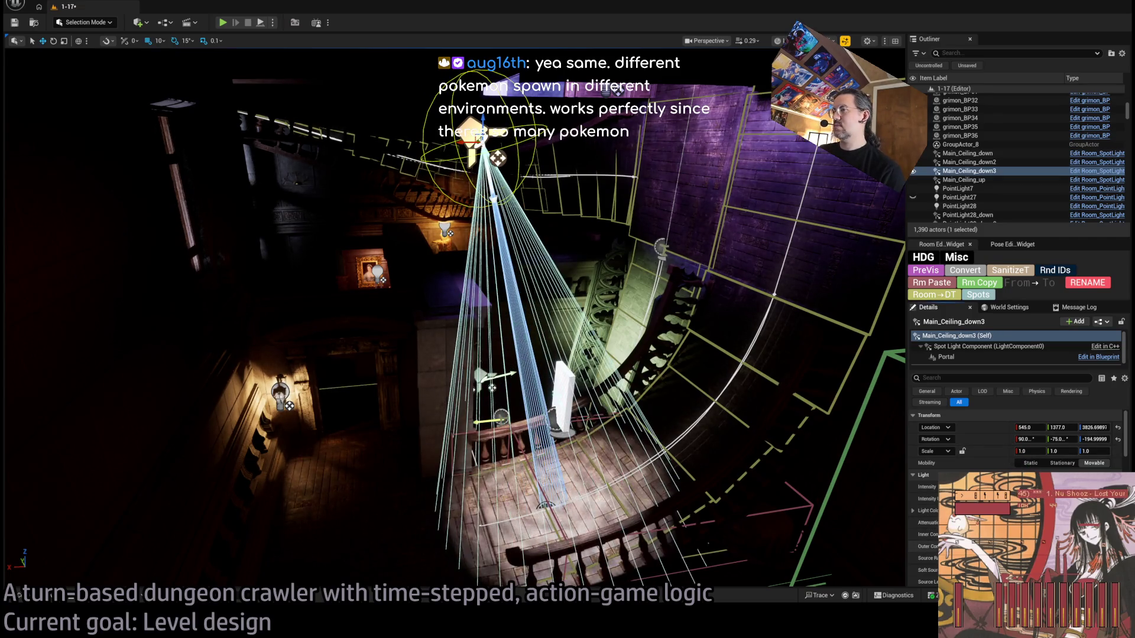
scroll(1017, 443, "down", 5)
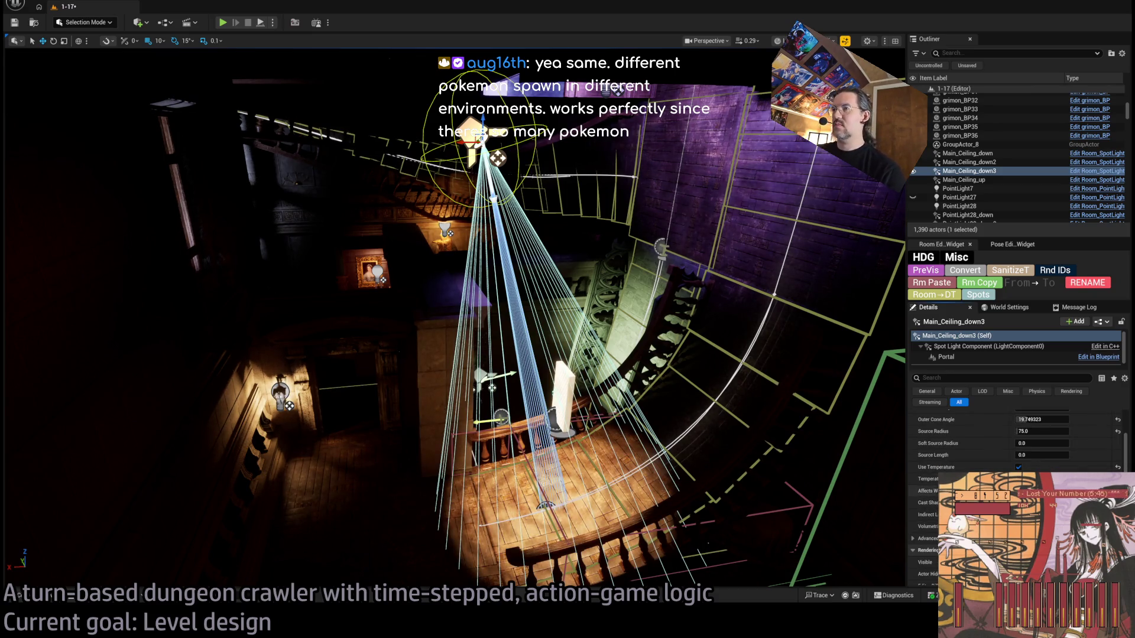
scroll(1017, 443, "up", 5)
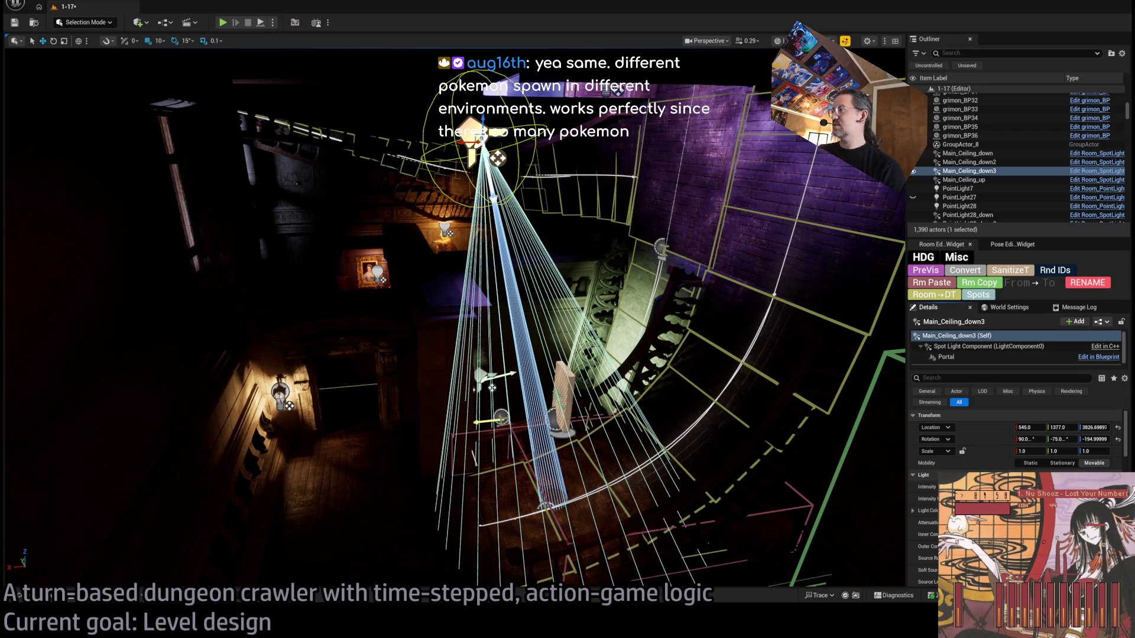
scroll(1016, 443, "down", 10)
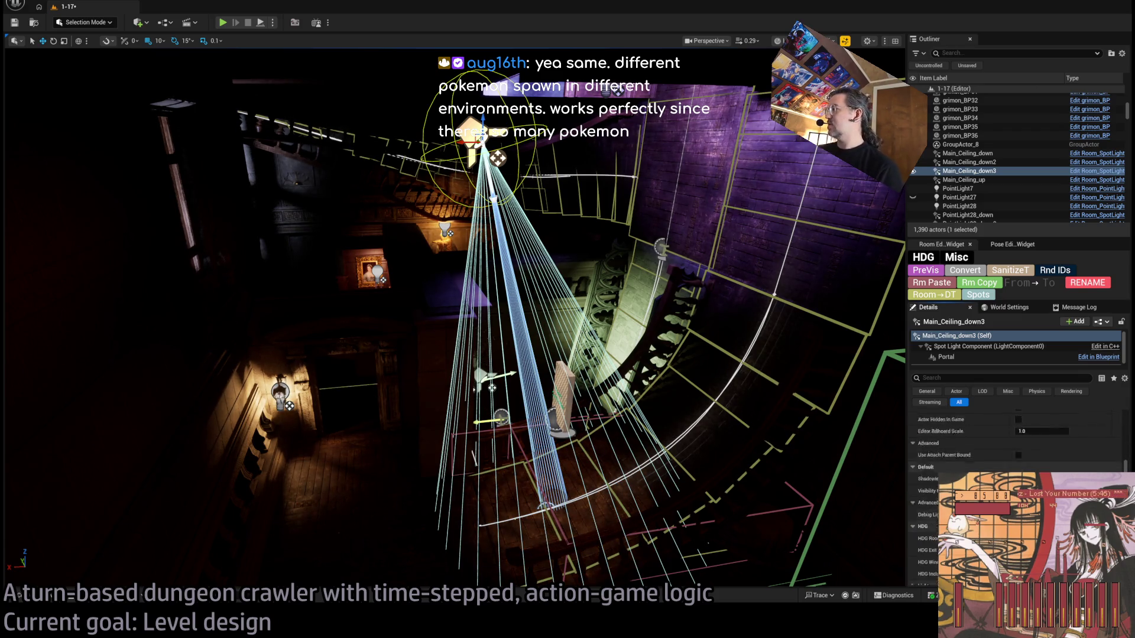
scroll(1017, 443, "down", 10)
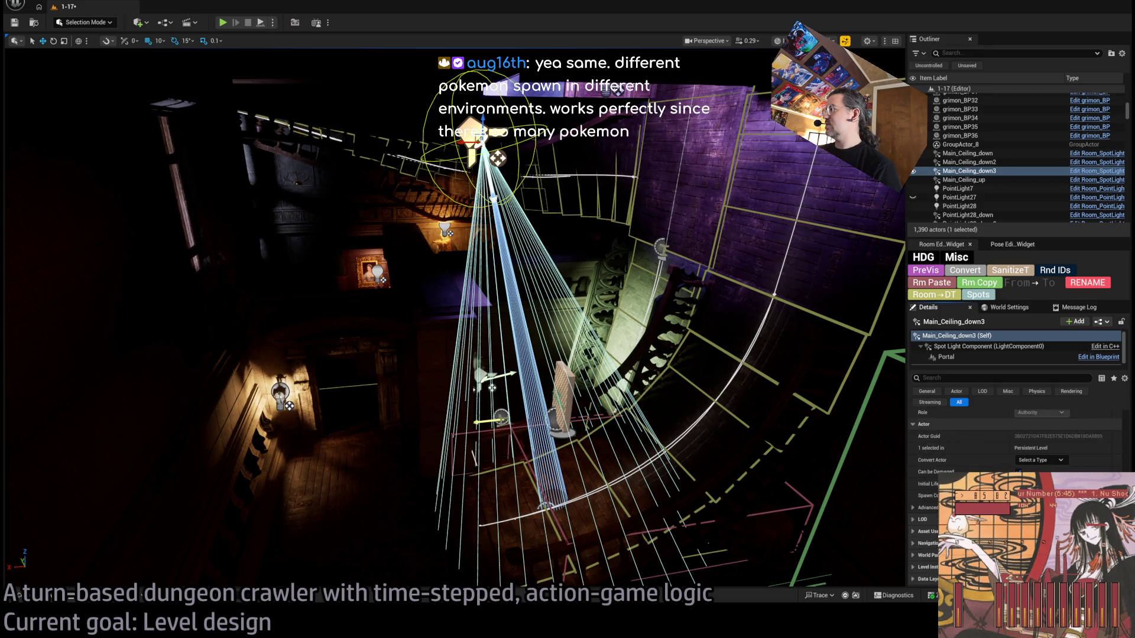
left_click(1090, 442)
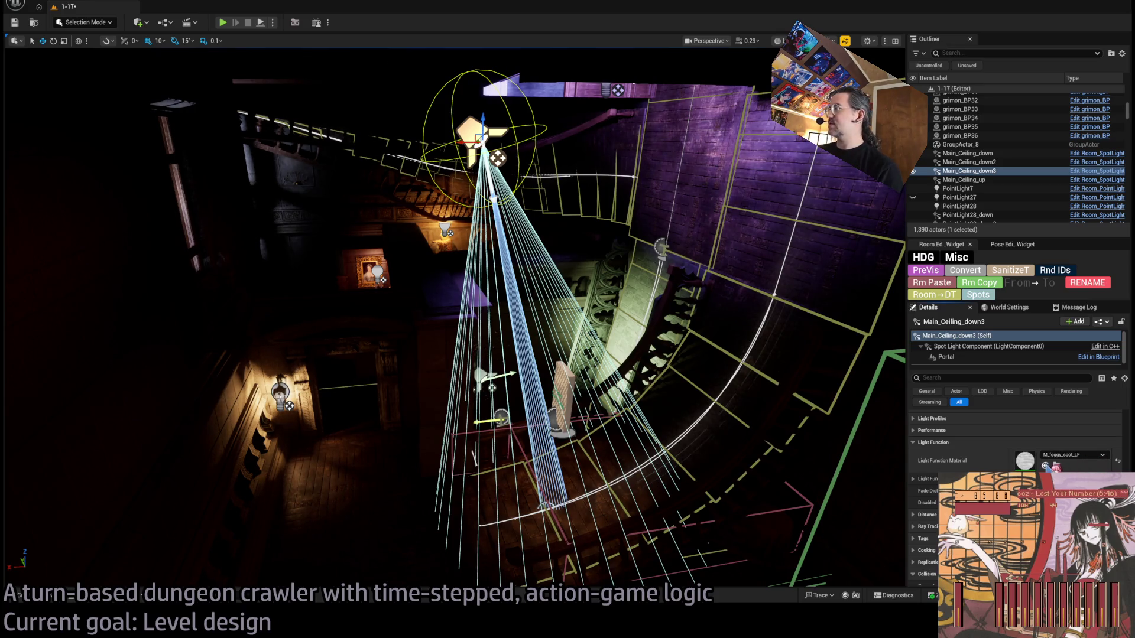
left_click(1118, 461)
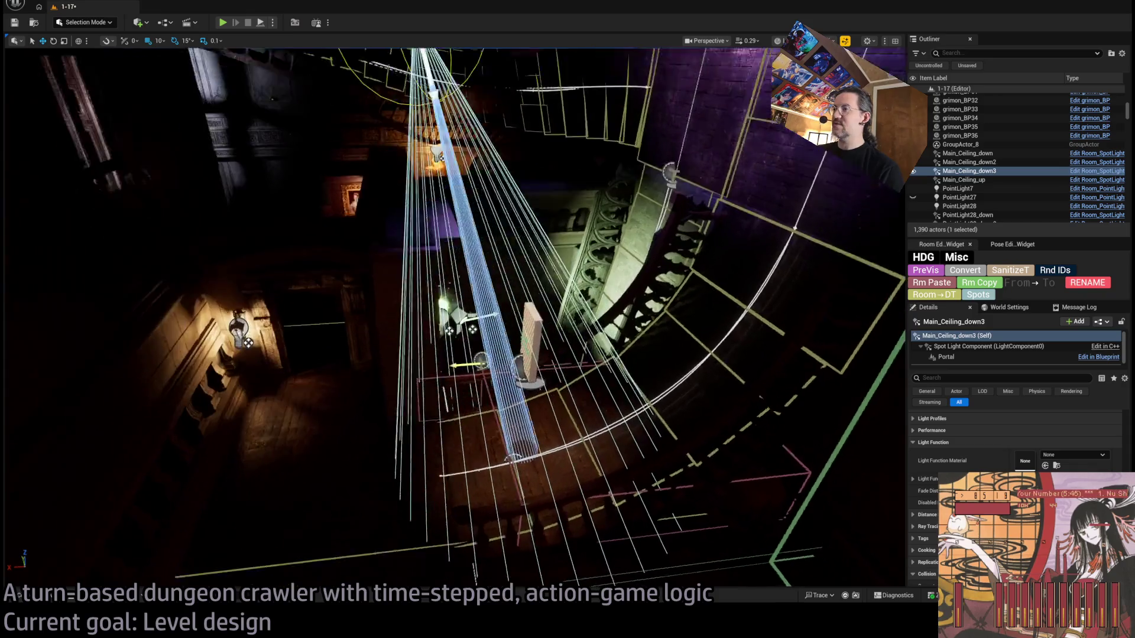
left_click_drag(454, 320, 402, 266)
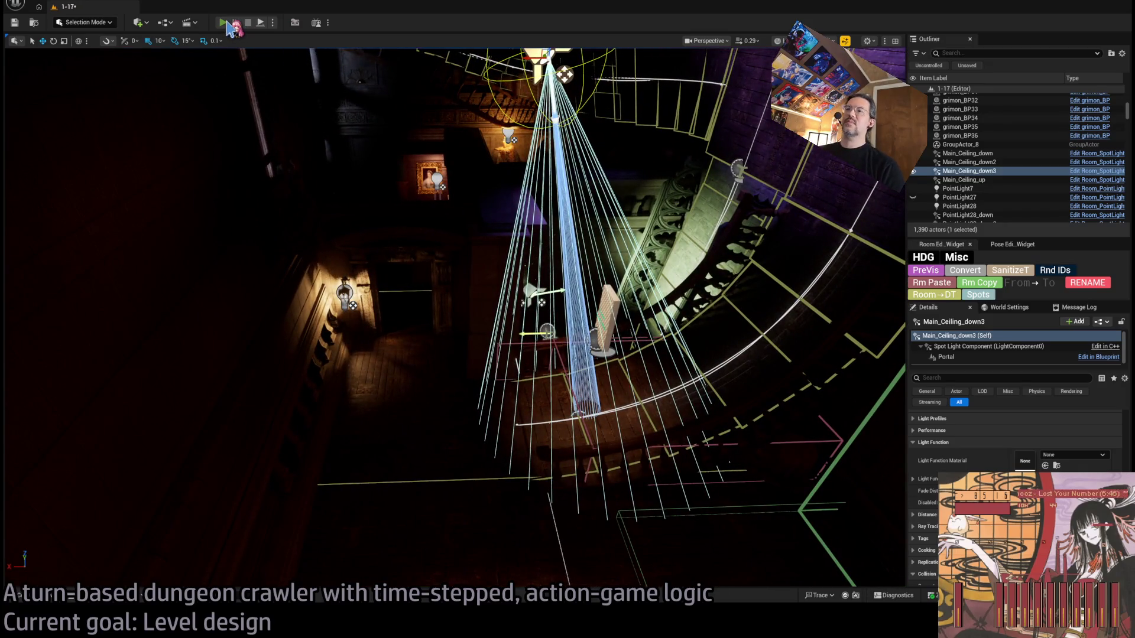
Step: Start a play-test and run turns moving the character toward the staircase
left_click(225, 22)
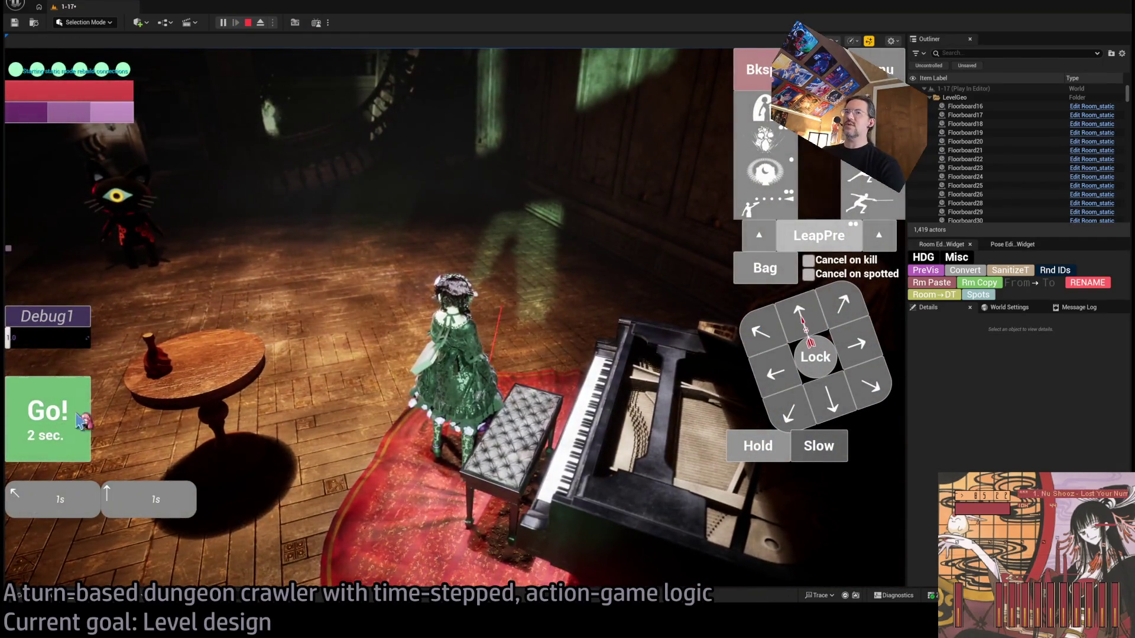
left_click(83, 421)
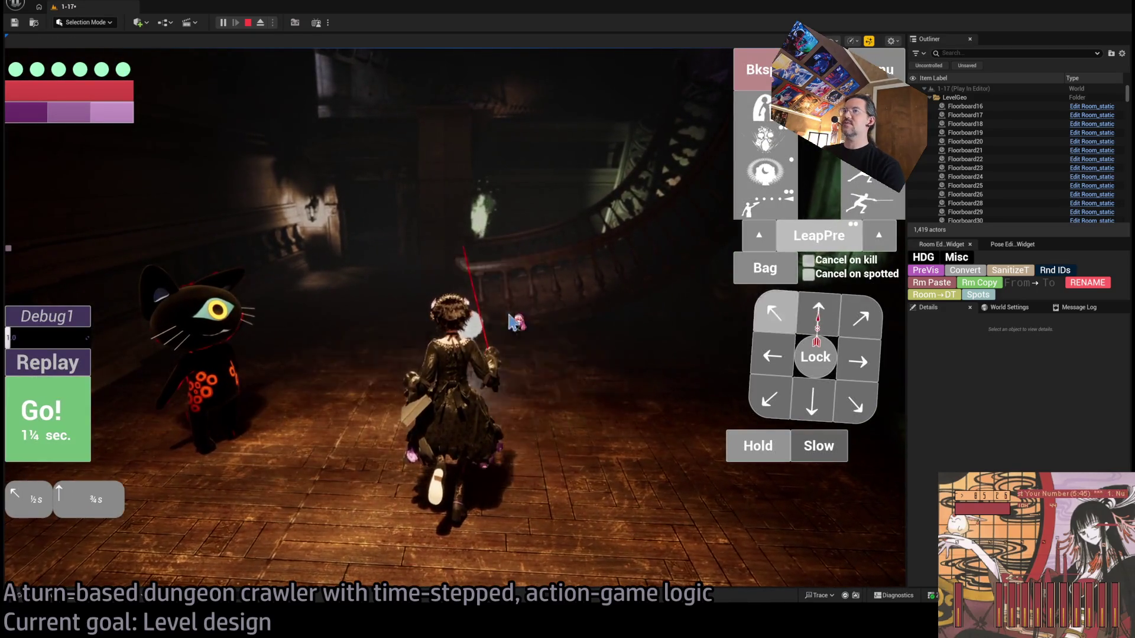
key("space")
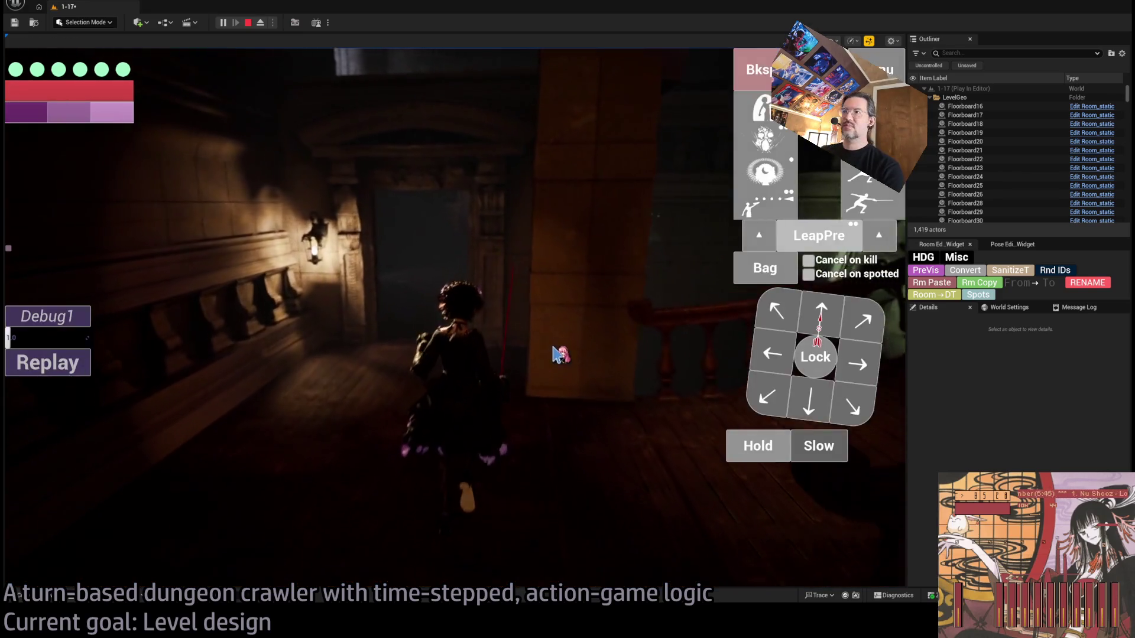
key("space")
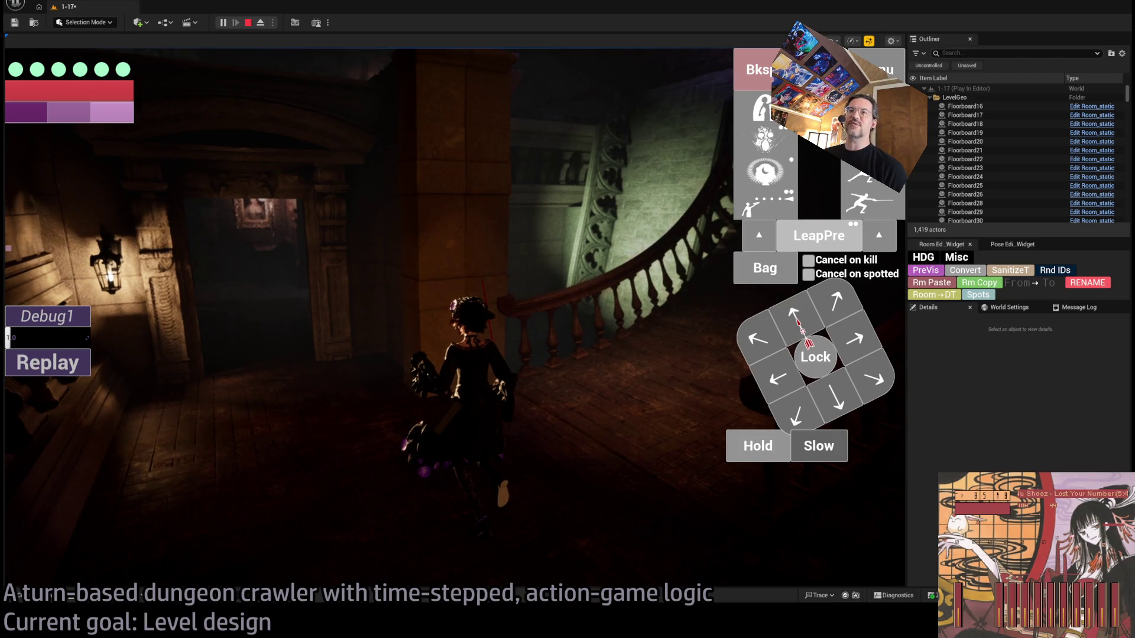
left_click(566, 343)
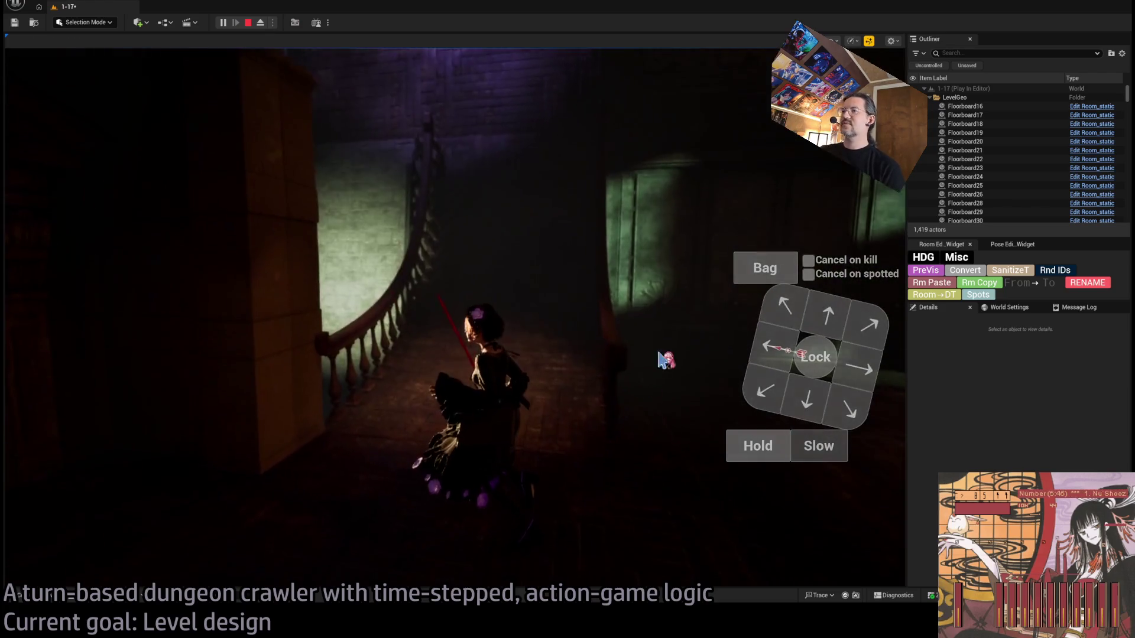
Step: Run turns climbing the stairs into the chandelier hall, then stop the play-test
left_click(275, 329)
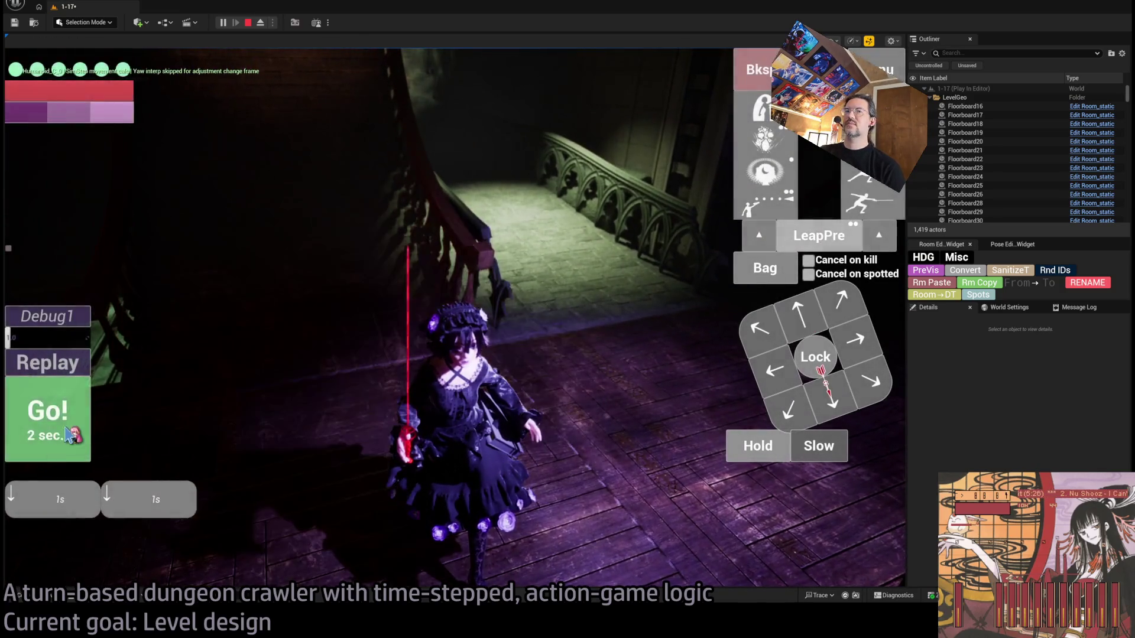
left_click(68, 436)
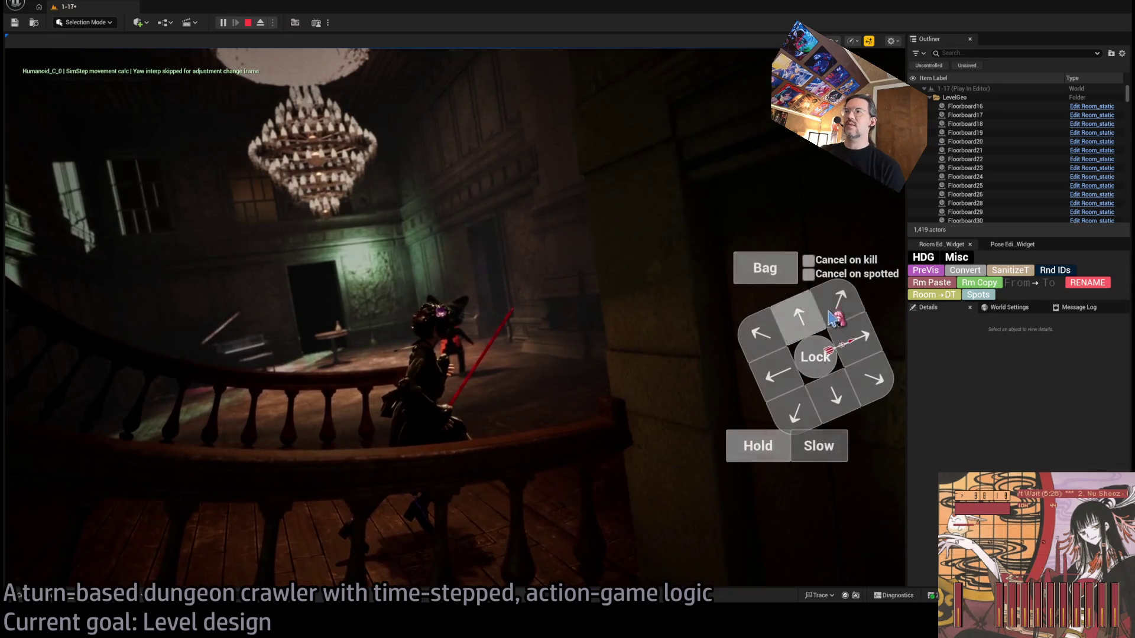
left_click(75, 414)
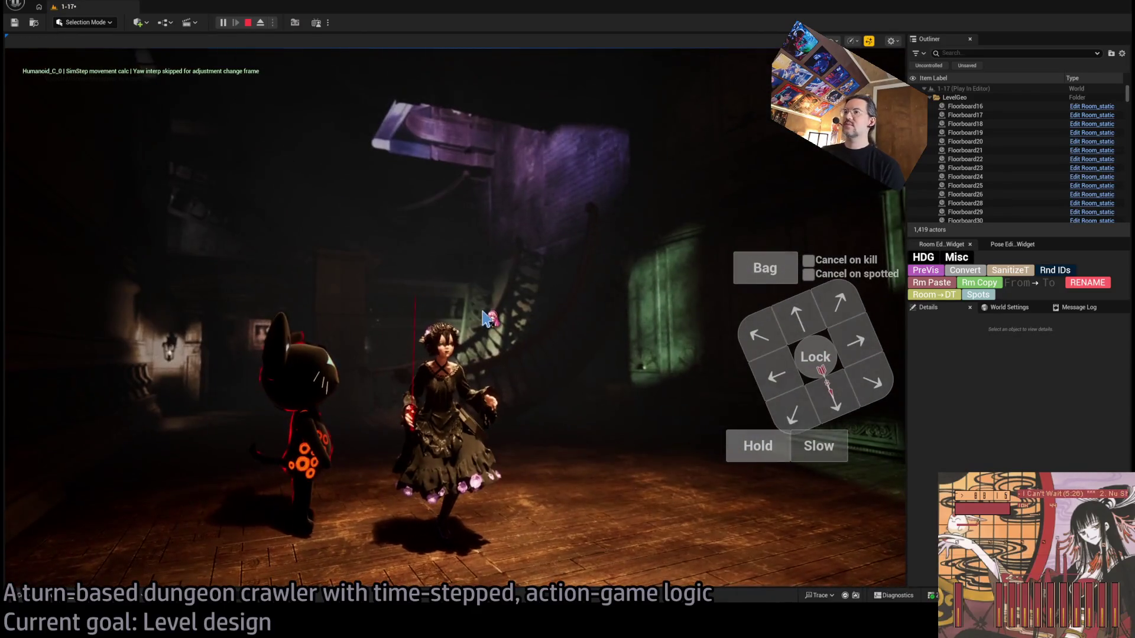
left_click(75, 445)
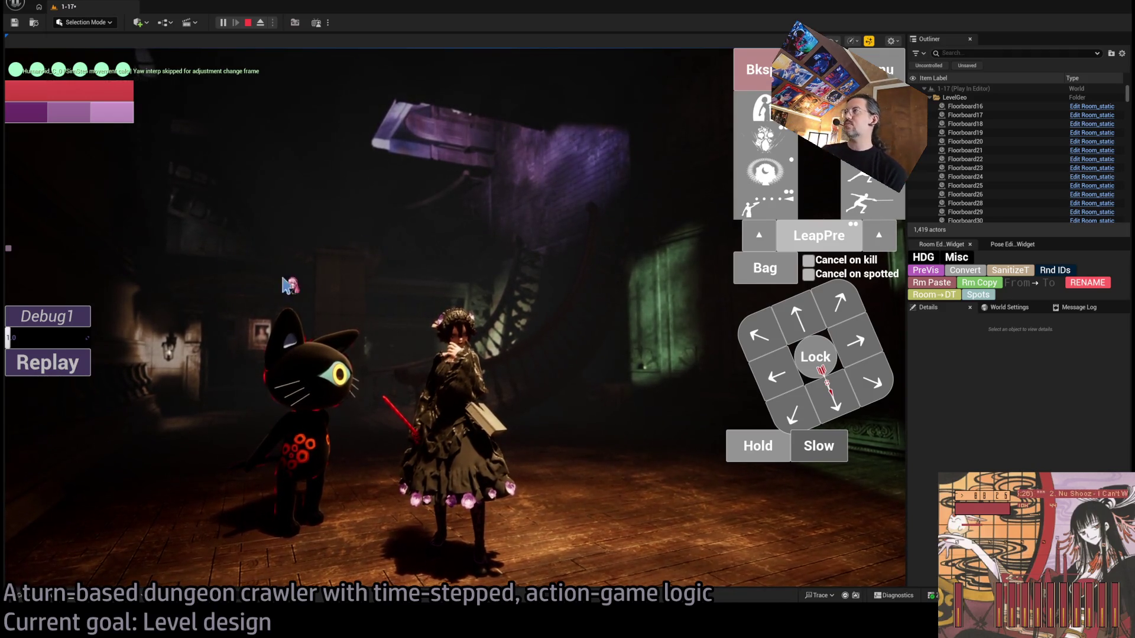
left_click(374, 358)
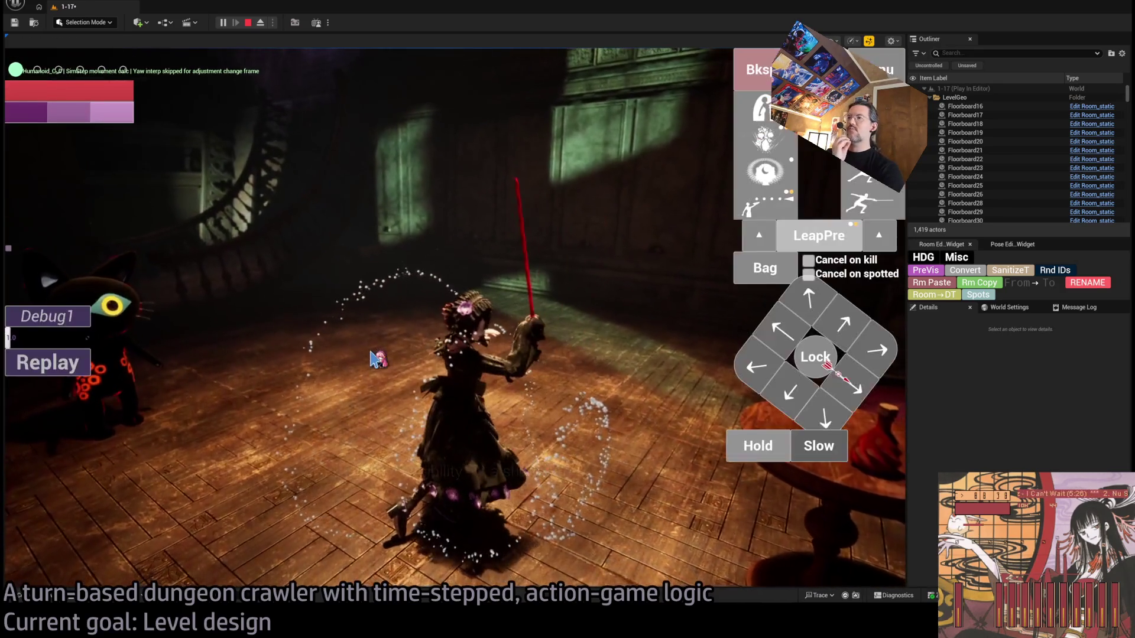
key("Escape")
mouse_move(374, 358)
left_mouse_down()
mouse_move(349, 245)
mouse_move(357, 343)
mouse_move(361, 318)
mouse_move(341, 349)
mouse_move(323, 345)
left_mouse_up()
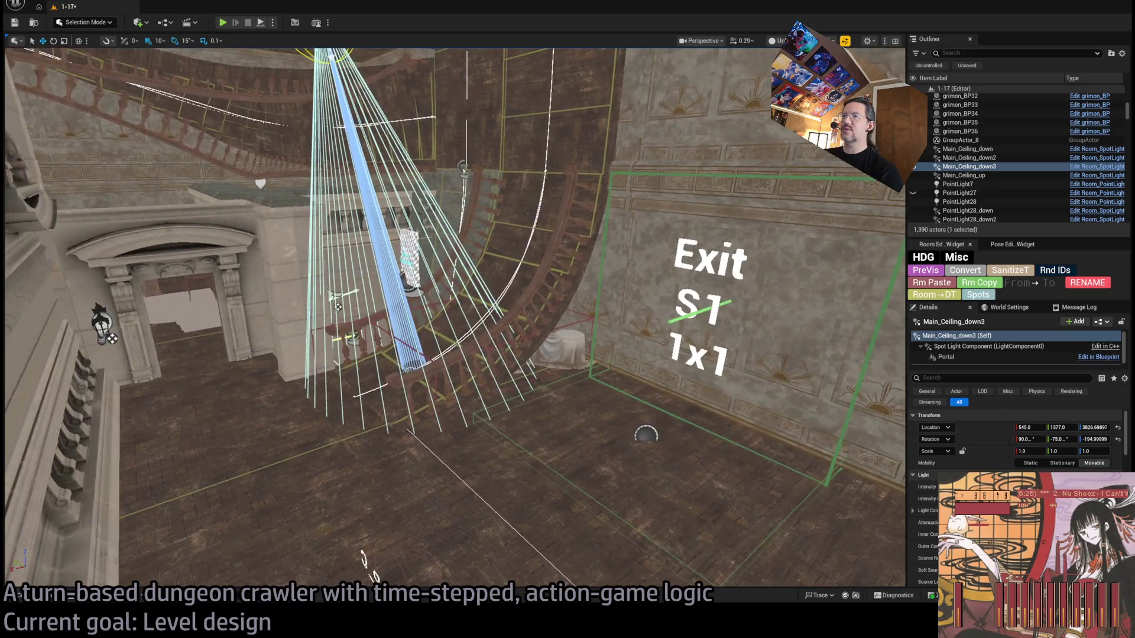
left_click(410, 260)
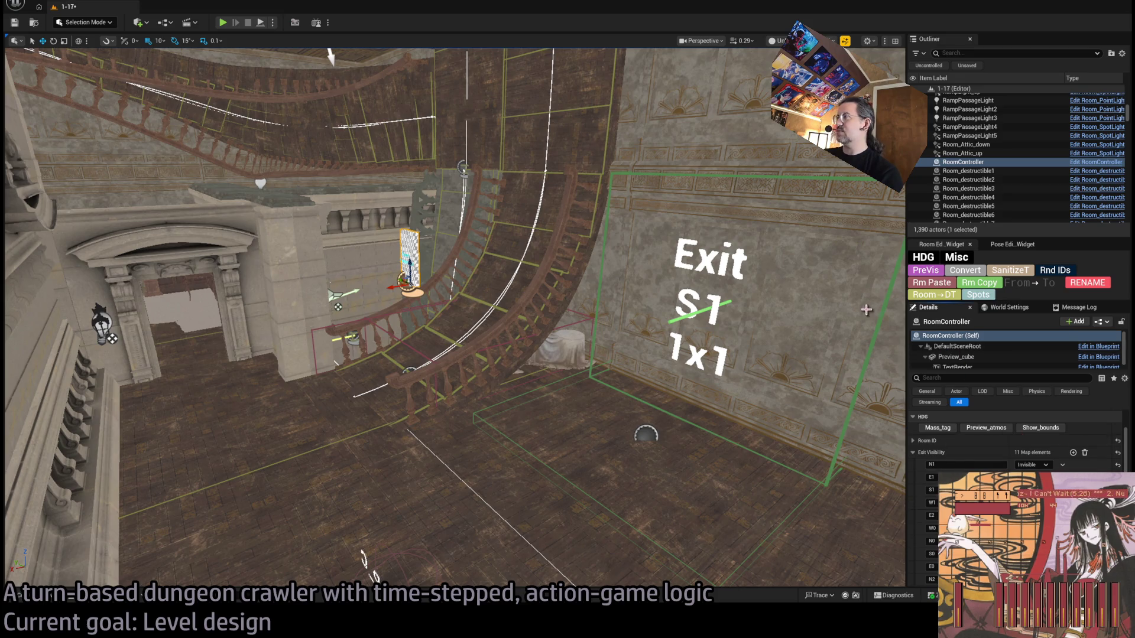
Step: Preview the exits as black panels with RoomController's PreVis and move the candelabra light beside Exit S1
key("f")
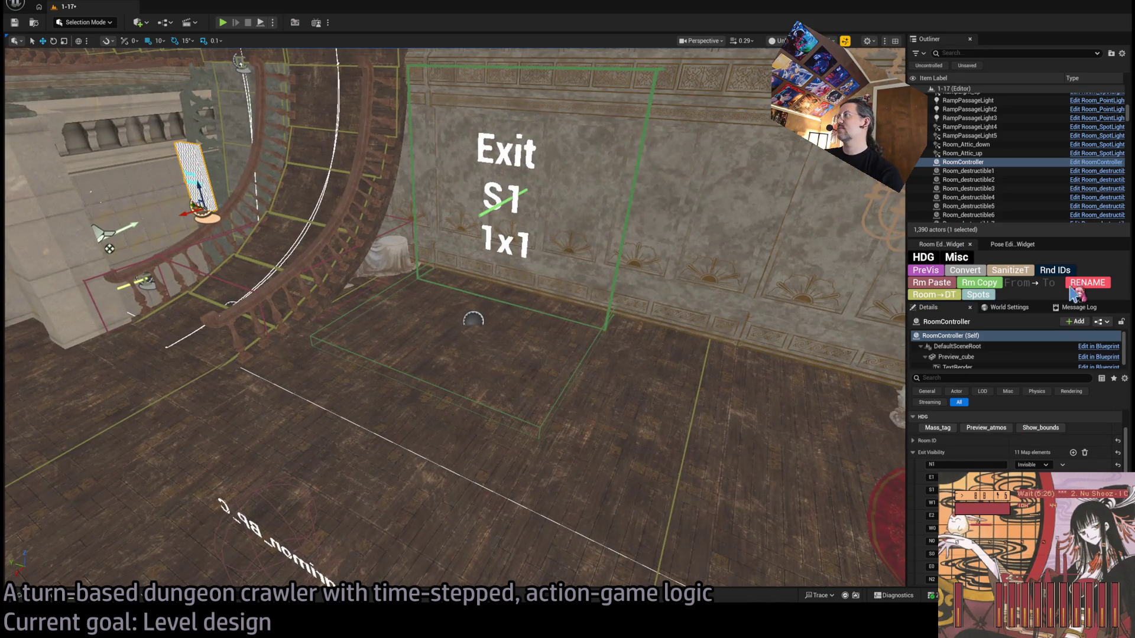
left_click(925, 270)
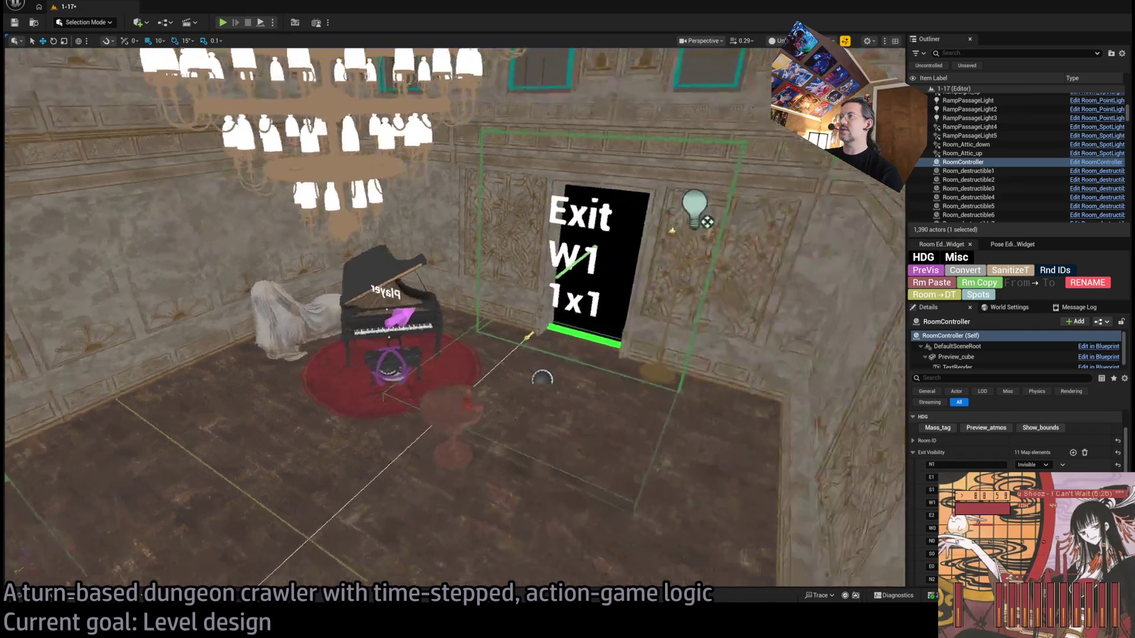
left_click(668, 222)
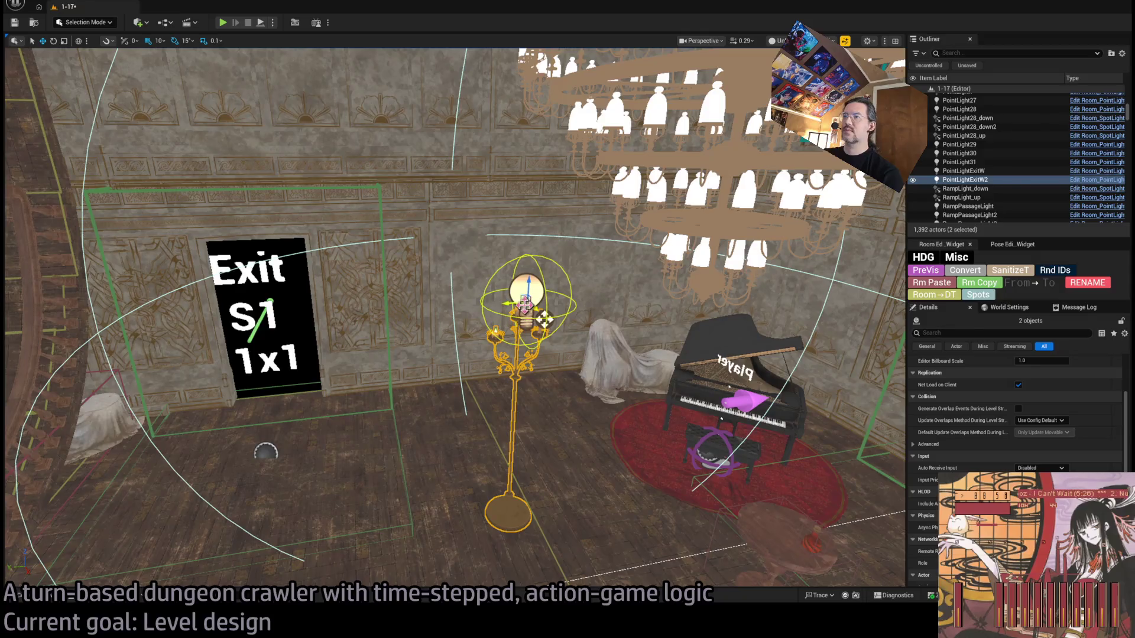
mouse_move(355, 251)
left_mouse_down()
mouse_move(377, 265)
mouse_move(356, 258)
left_mouse_up()
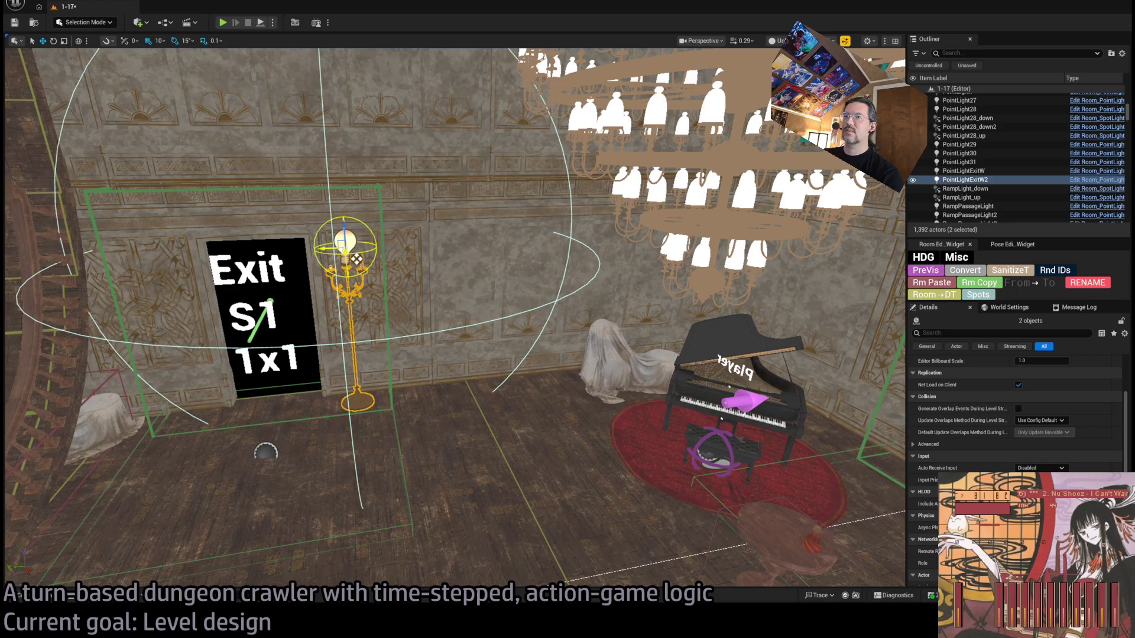
scroll(354, 268, "up", 5)
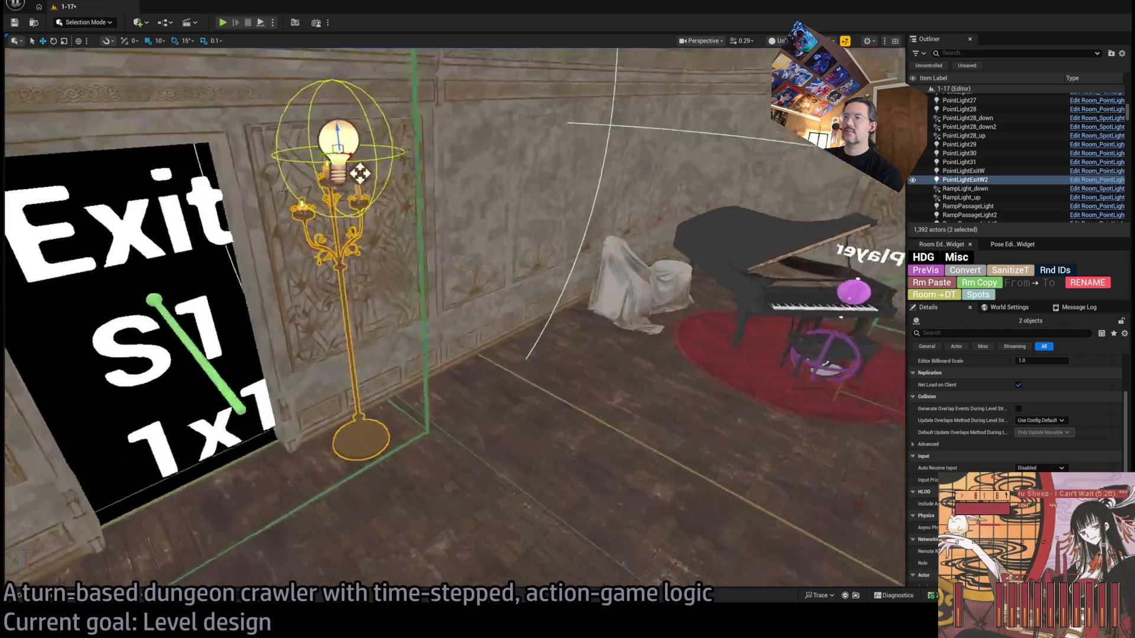
key("f")
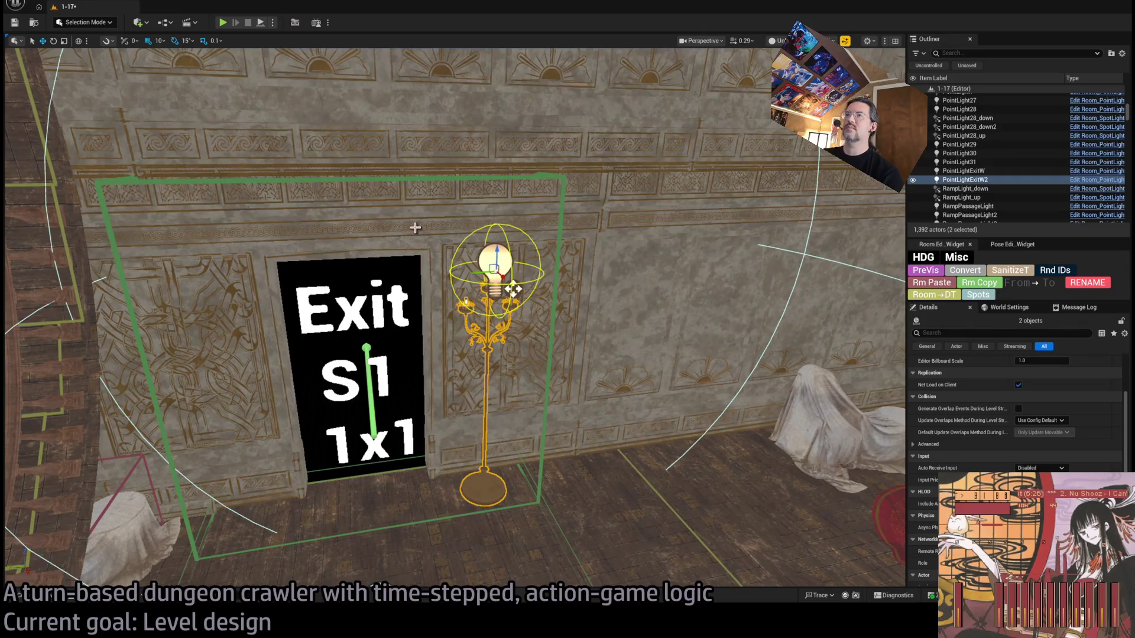
Step: Select the candelabra stand together with its PointLightExitW2 point light beside the exit
left_click(415, 228)
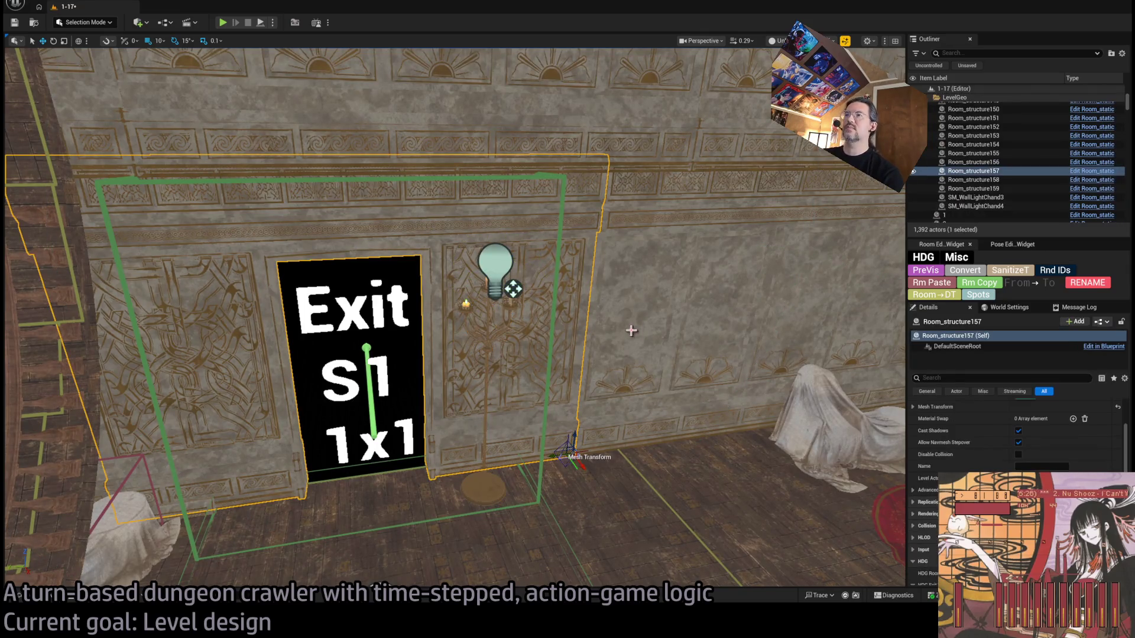
left_click(509, 280)
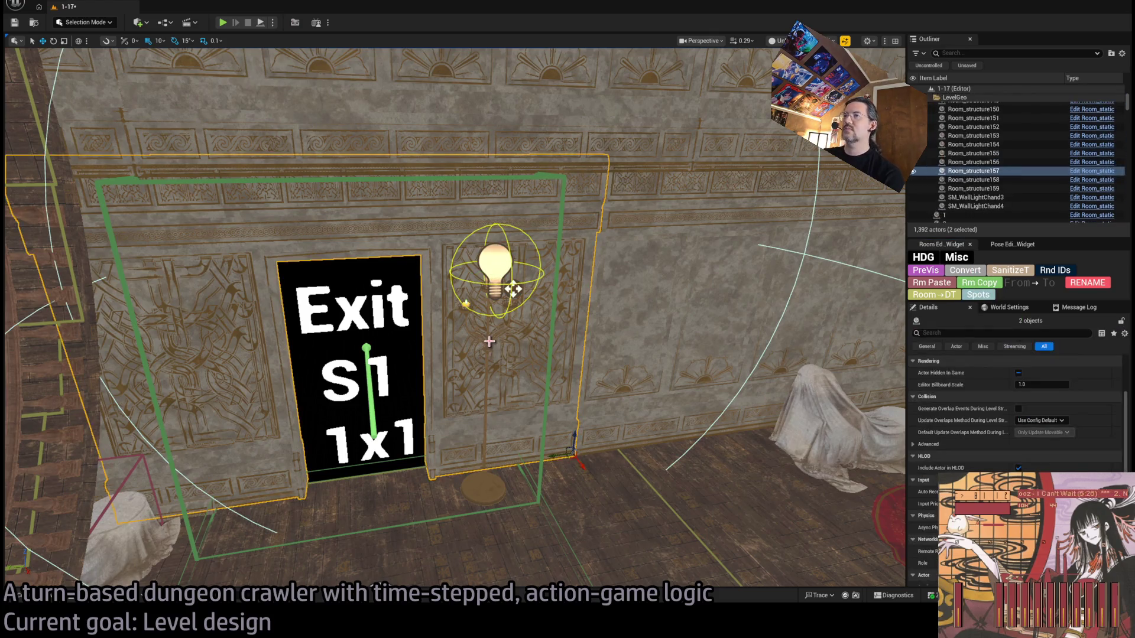
left_click(491, 347)
left_click(487, 349)
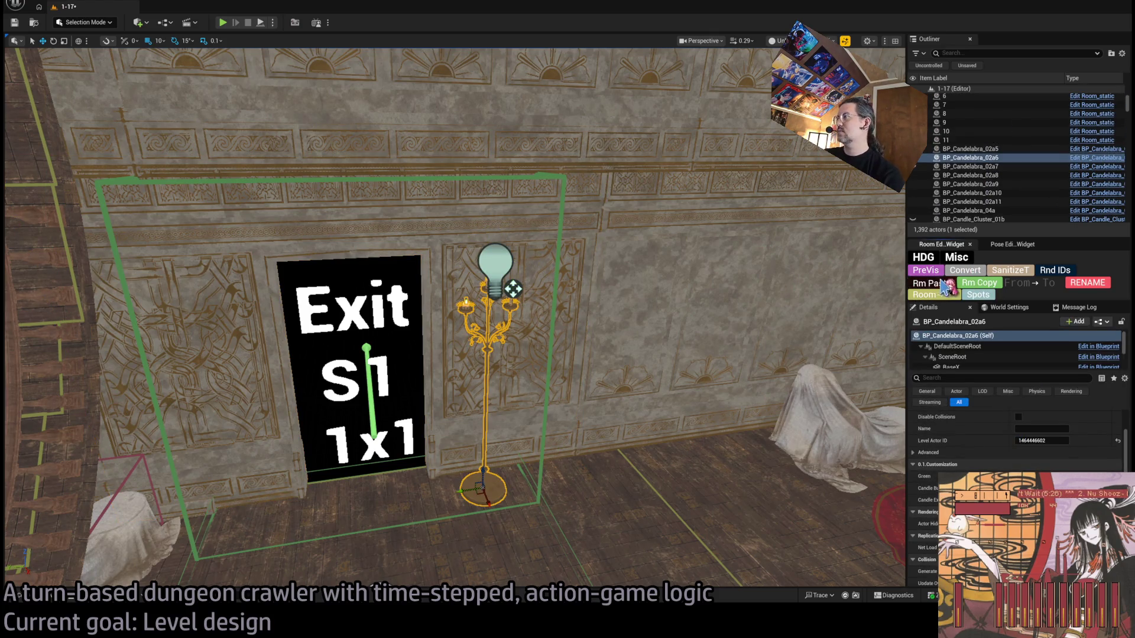
scroll(1031, 460, "down", 3)
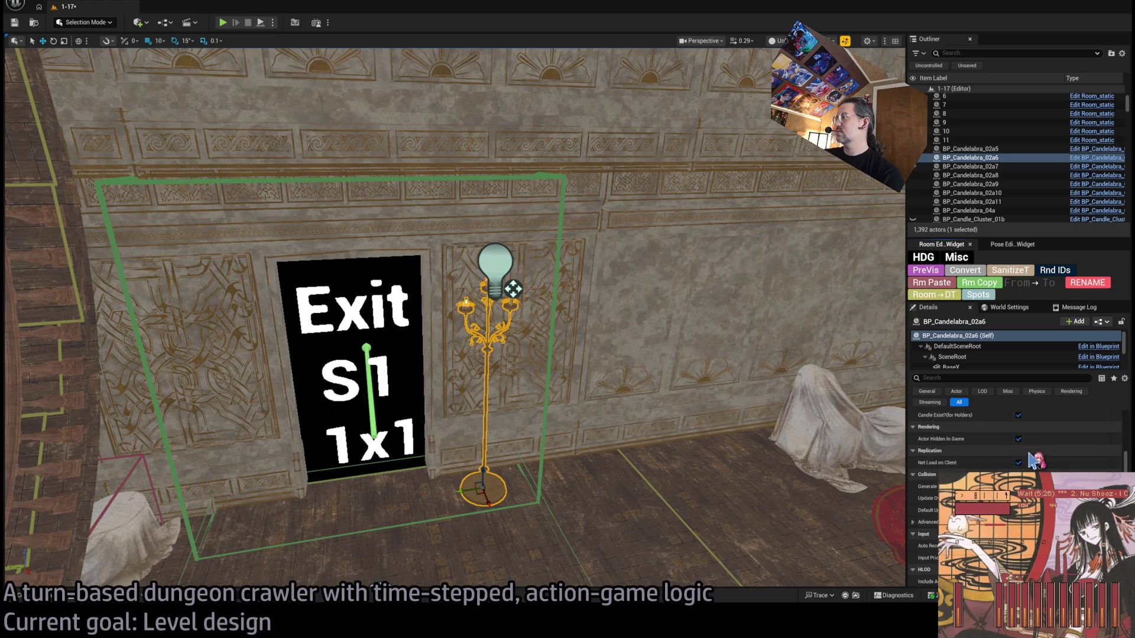
left_click(513, 289)
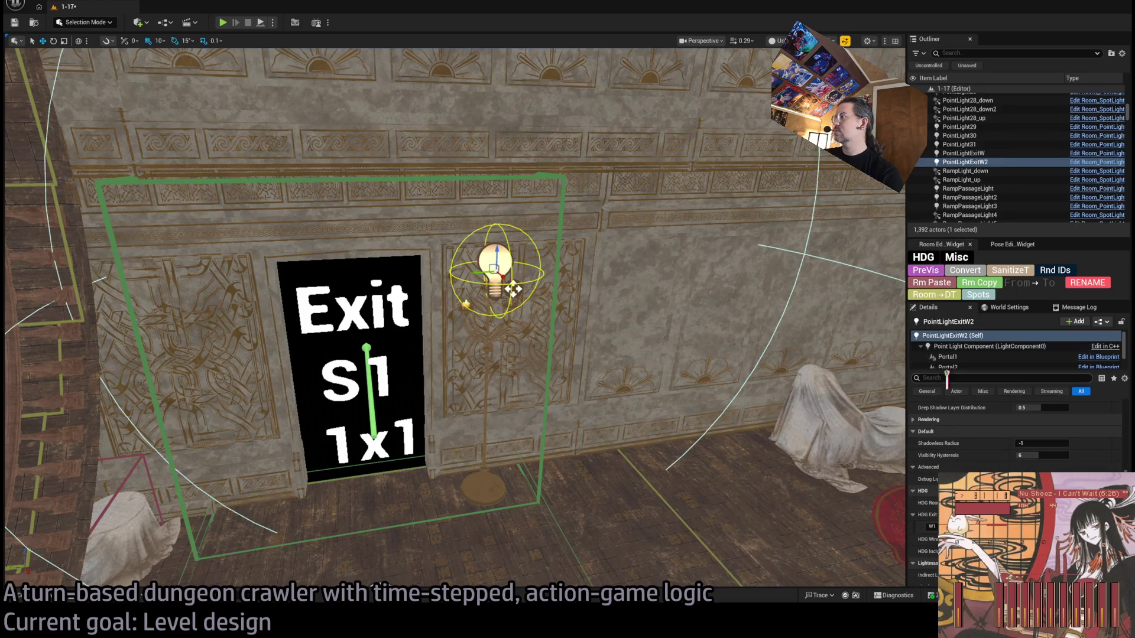
left_click_drag(695, 290, 702, 410)
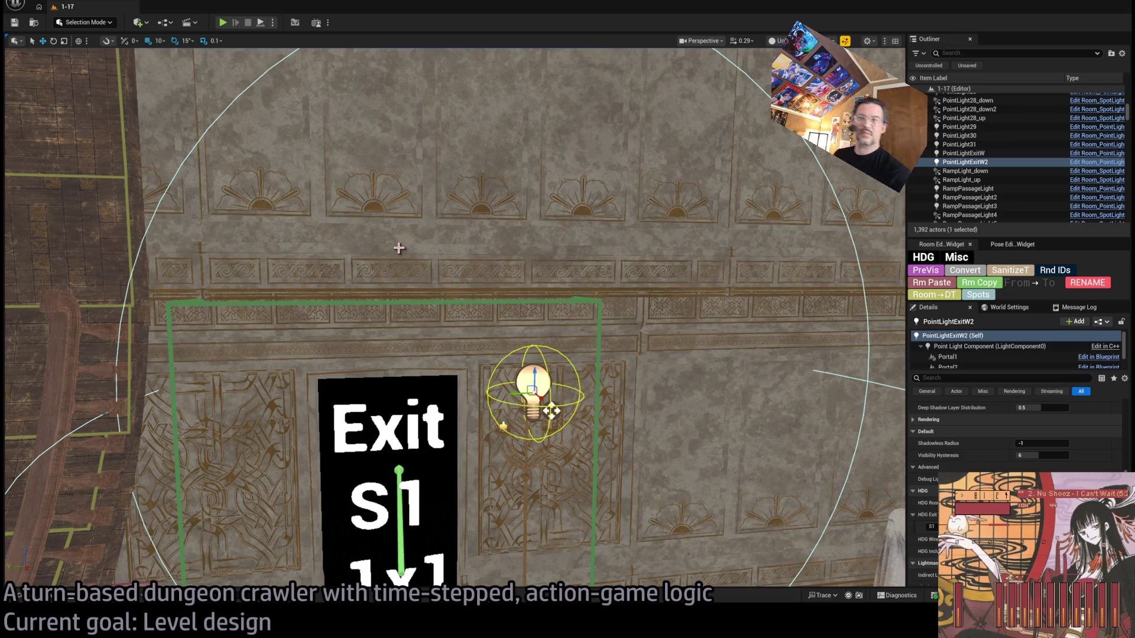
mouse_move(399, 248)
left_mouse_down()
mouse_move(669, 255)
mouse_move(390, 252)
left_mouse_up()
left_click(669, 254)
left_click(670, 254, "ctrl")
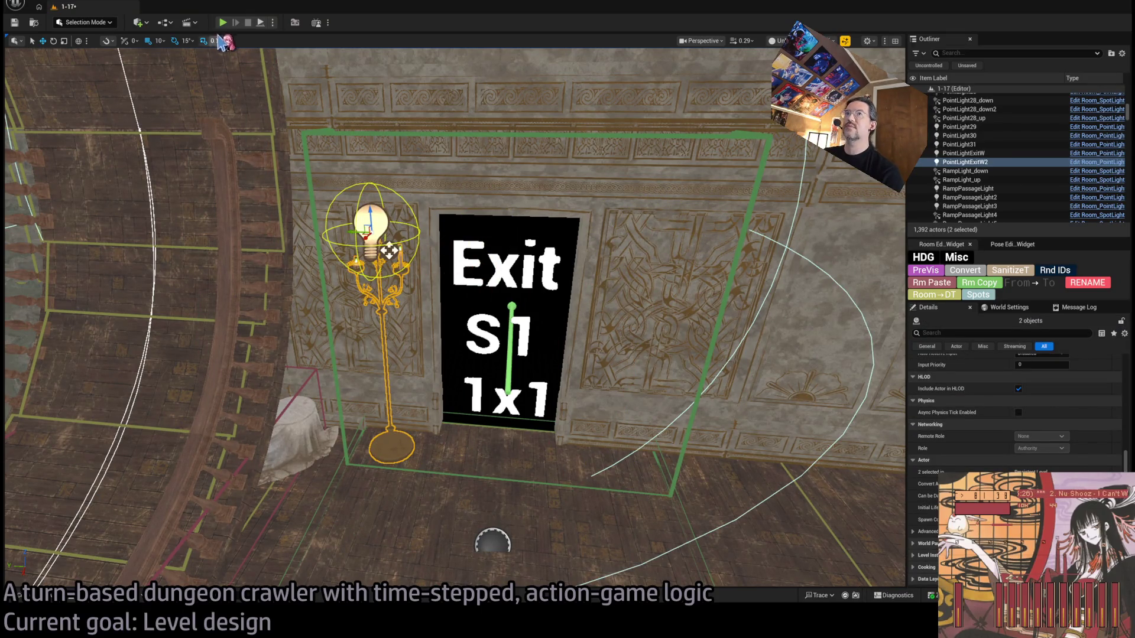
Step: Play-test level 1-17, walking the character from the piano through the Exit S1 doorway
key("alt+p")
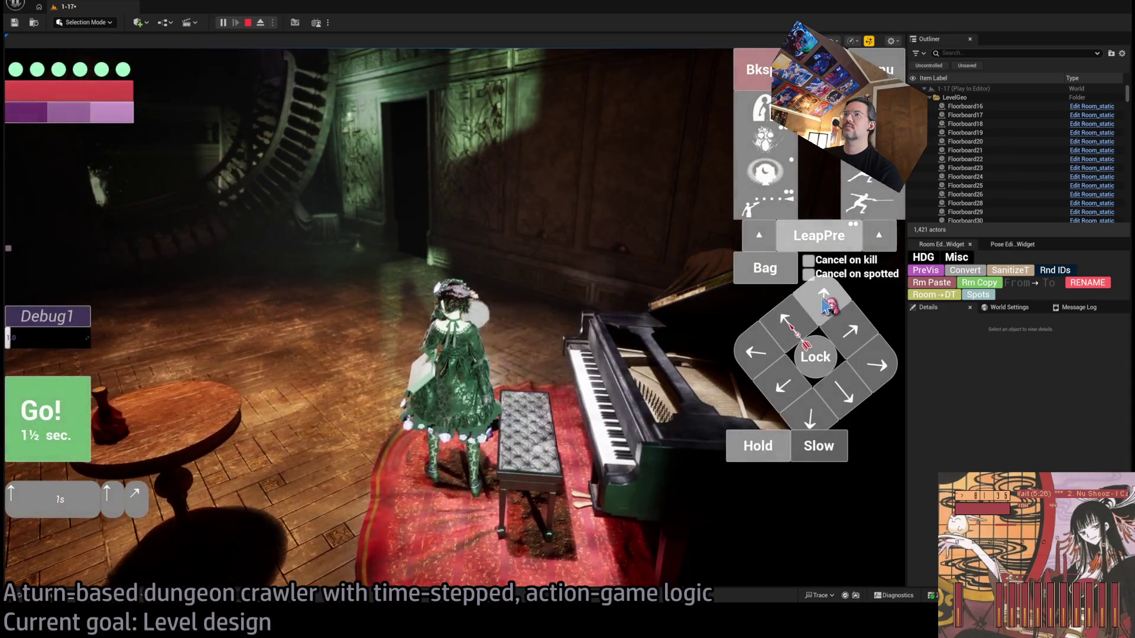
left_click(264, 380)
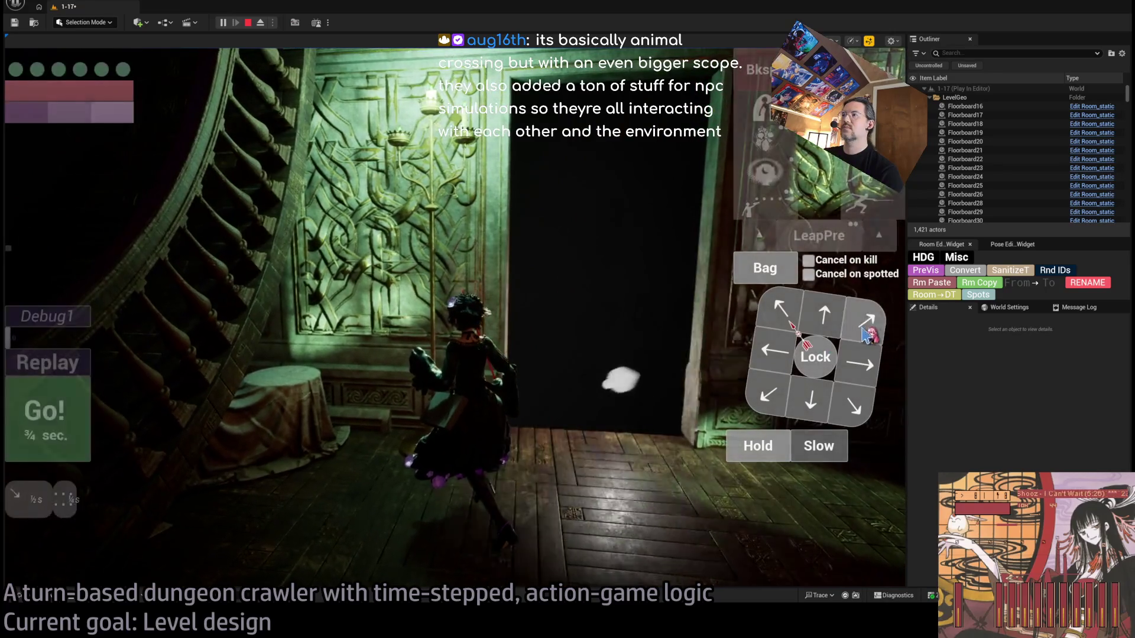
left_click(80, 412)
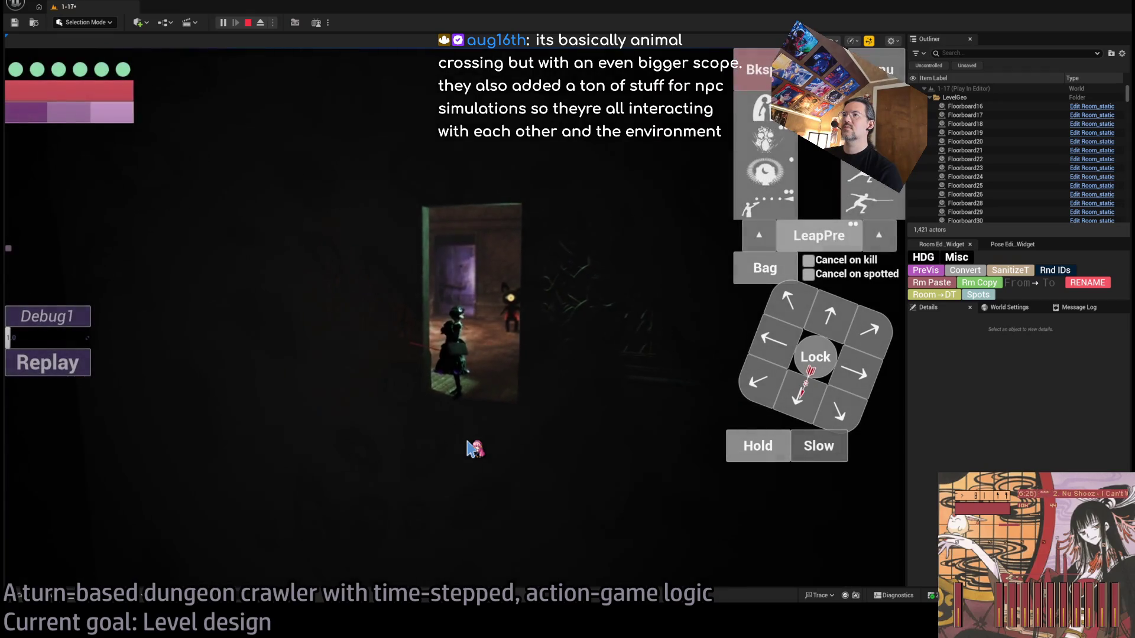
key("Escape")
Step: Fly the view across the room and select the Exit E1 marker, Exit_markerE9
key("w")
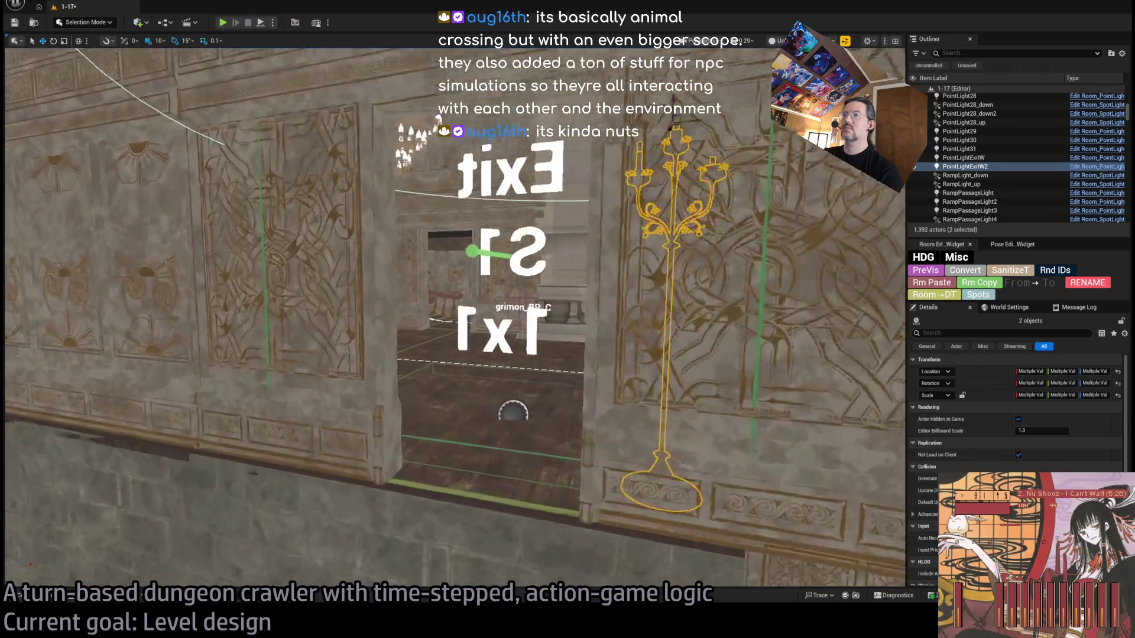
key("w")
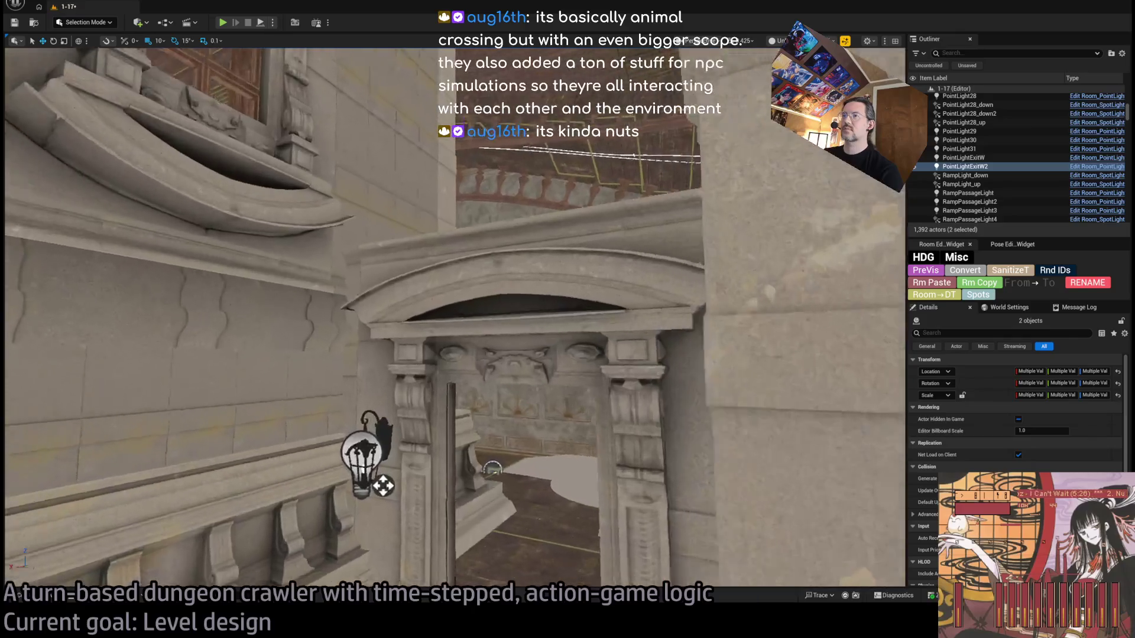
key("w")
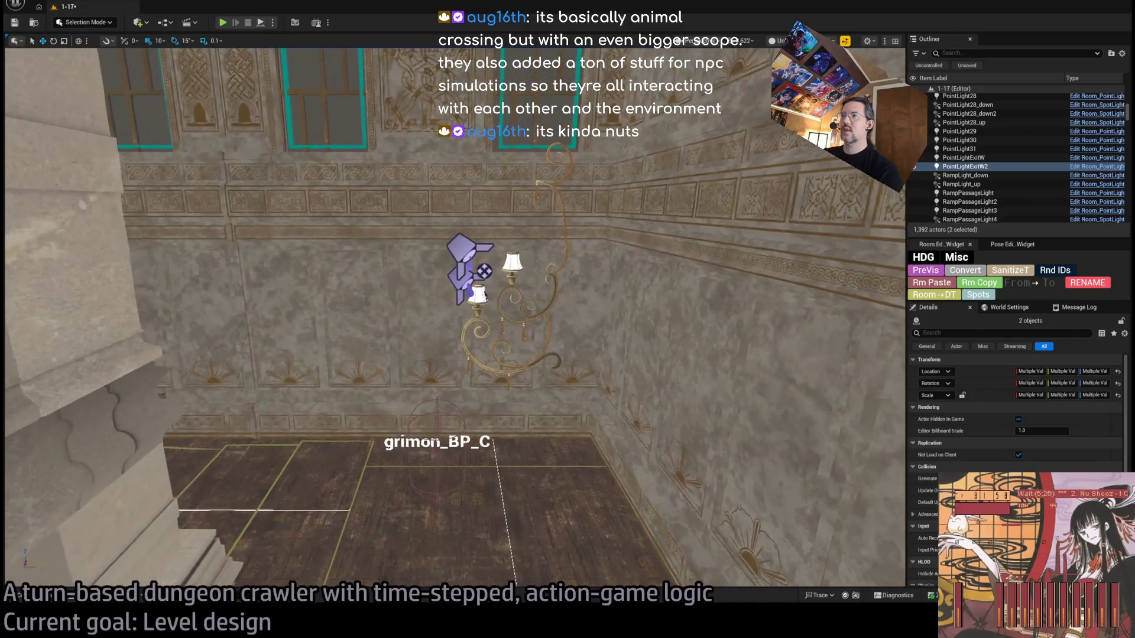
key("w")
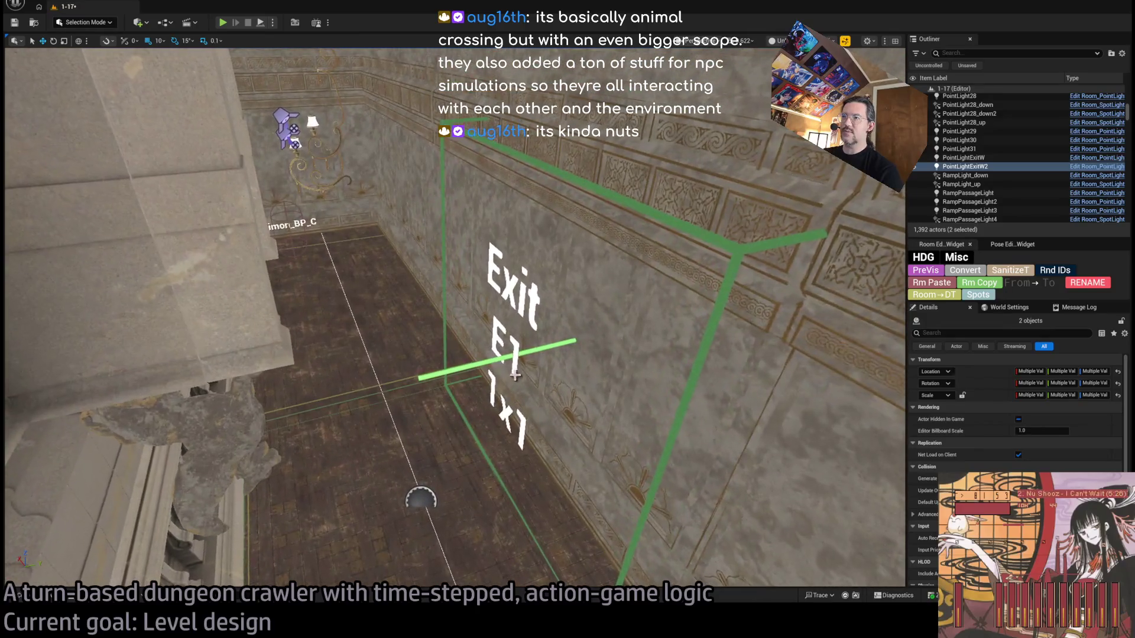
left_click(540, 394)
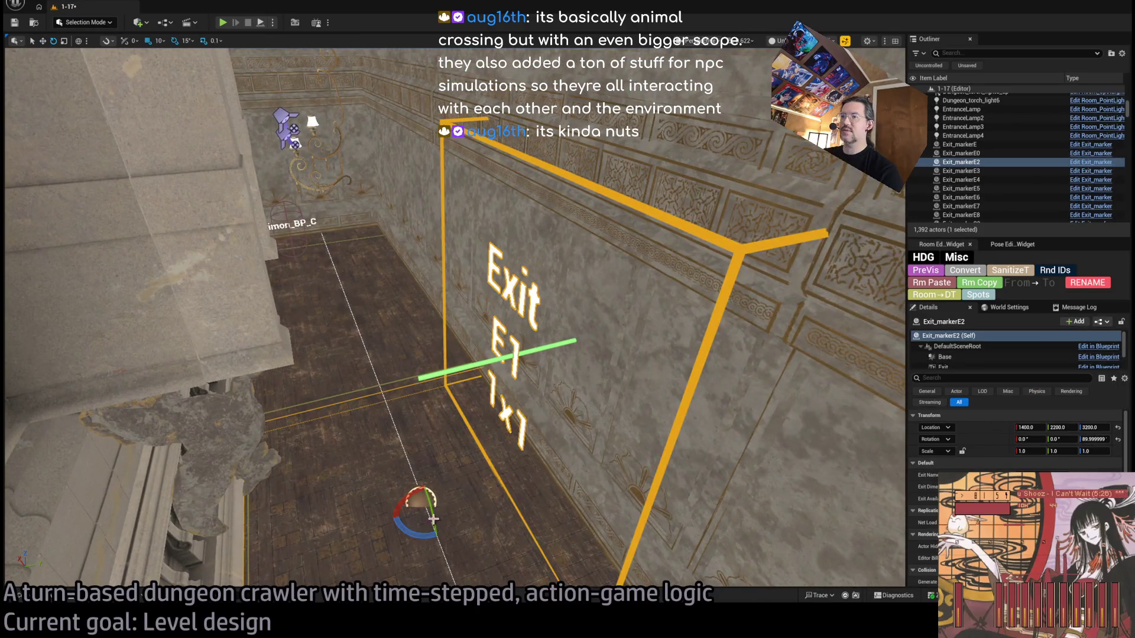
Step: Shift Exit_markerE9 along X from 1400 to about 2200, against the wall edge
left_click_drag(437, 533, 420, 533, "alt")
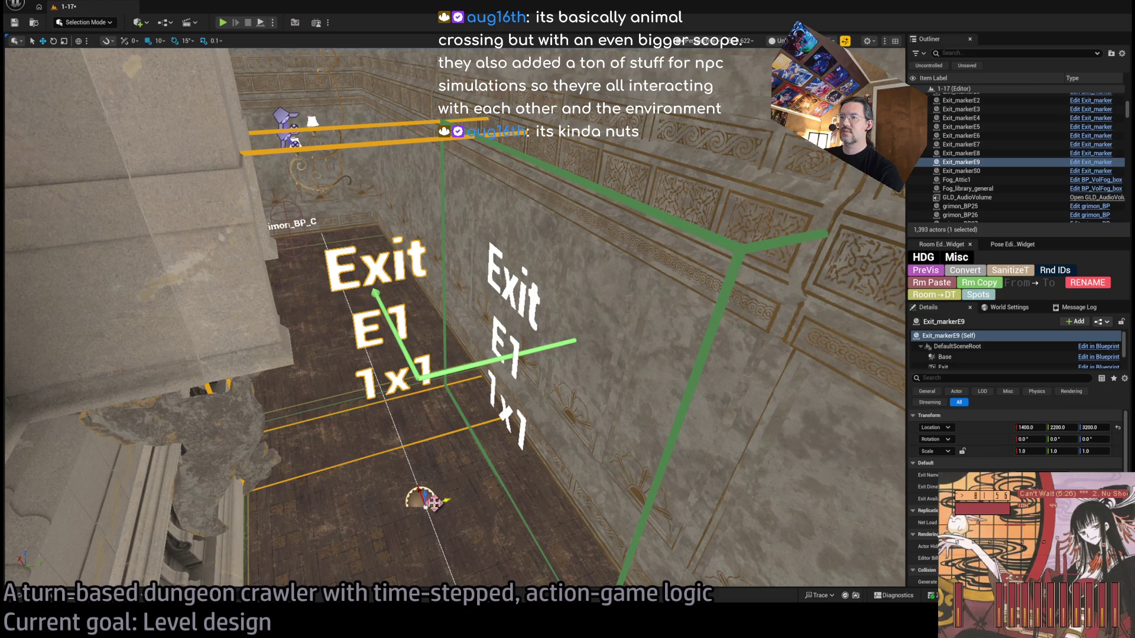
left_click_drag(418, 491, 285, 247)
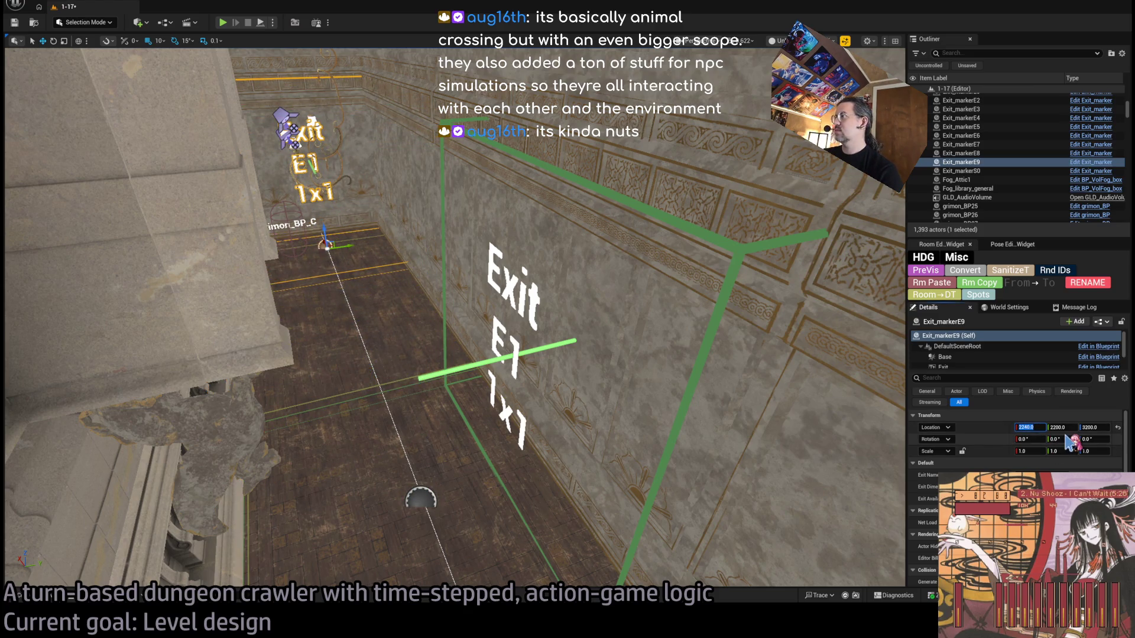
key("Return")
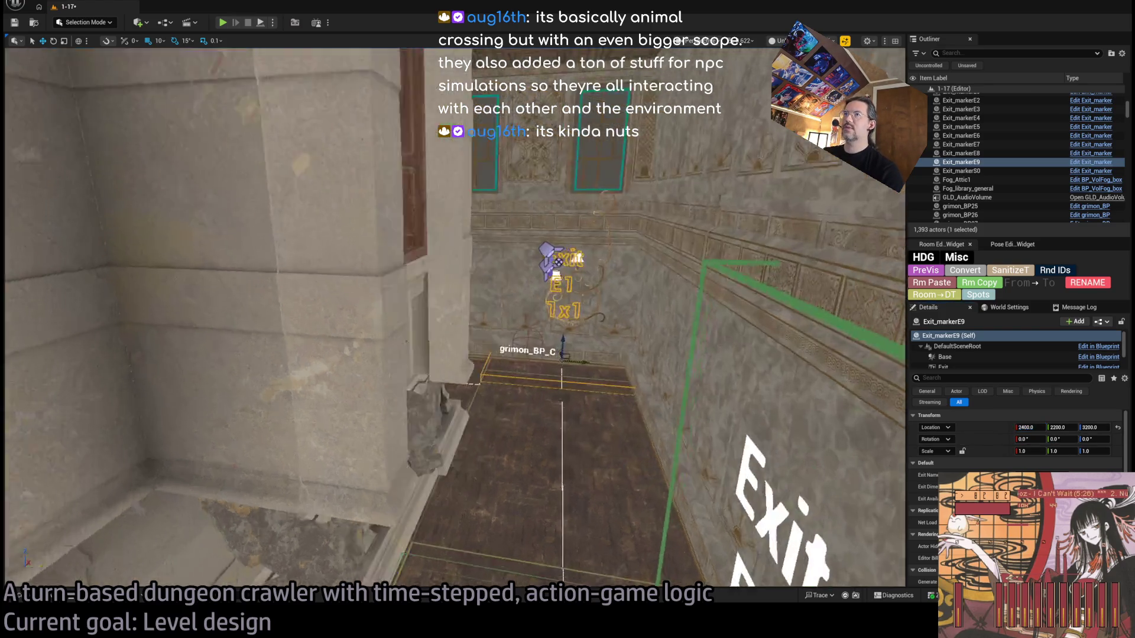
key("f")
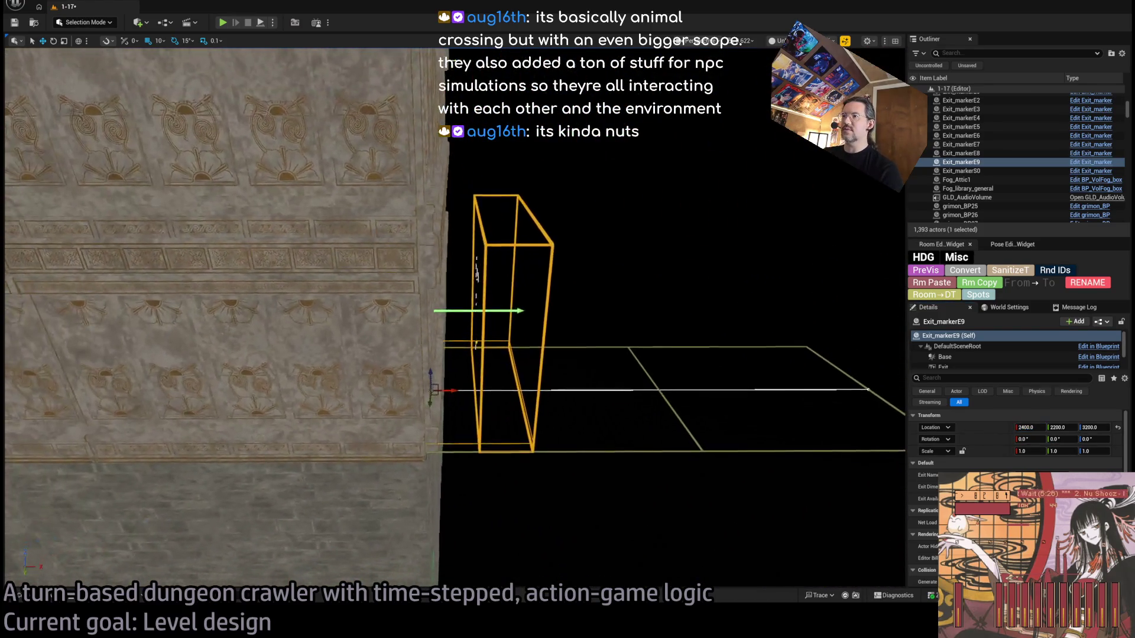
left_click_drag(456, 371, 400, 371)
left_click(1028, 427)
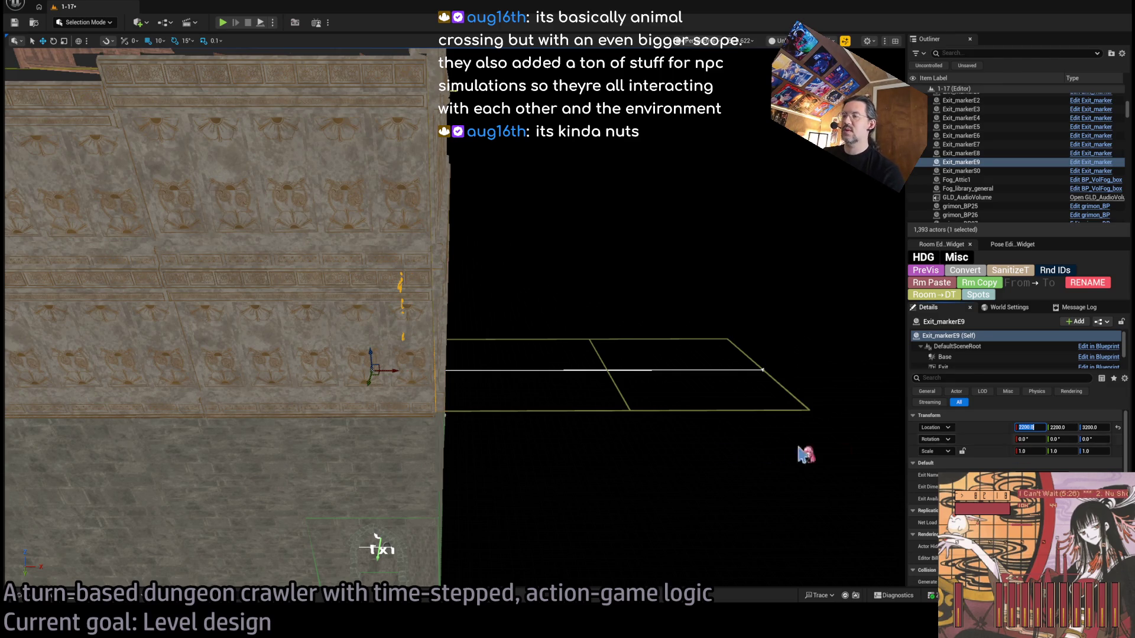
Step: Drag Room_nav_MainFloor2's spline corner point back to the wall beside Exit E1
left_click(704, 393)
left_click(706, 395)
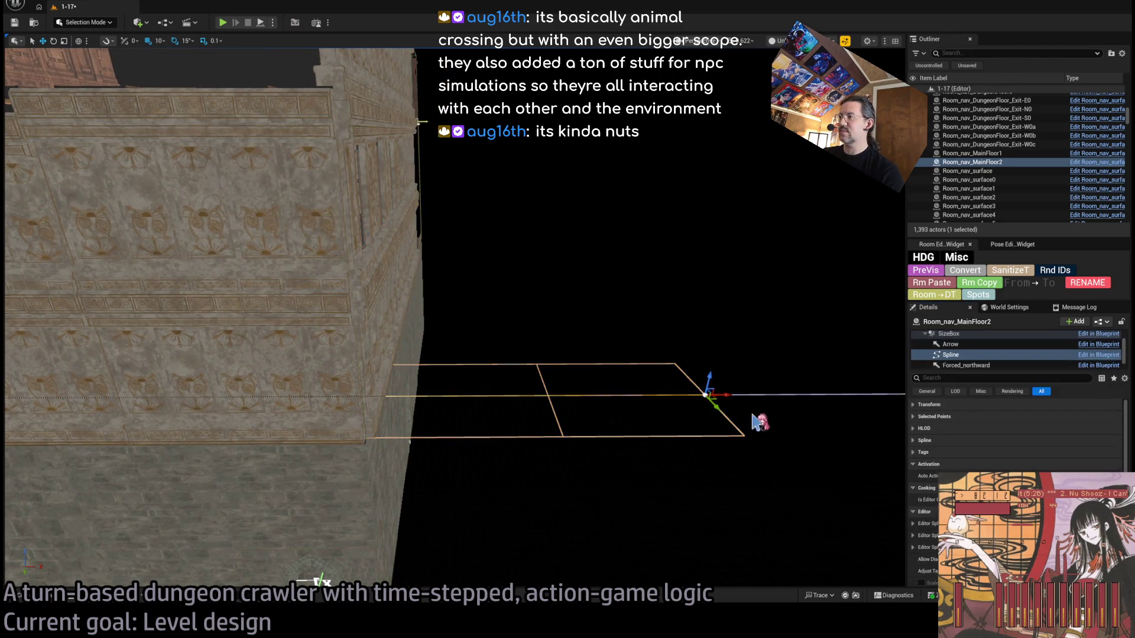
mouse_move(709, 394)
left_mouse_down()
mouse_move(400, 397)
mouse_move(367, 414)
mouse_move(391, 400)
left_mouse_up()
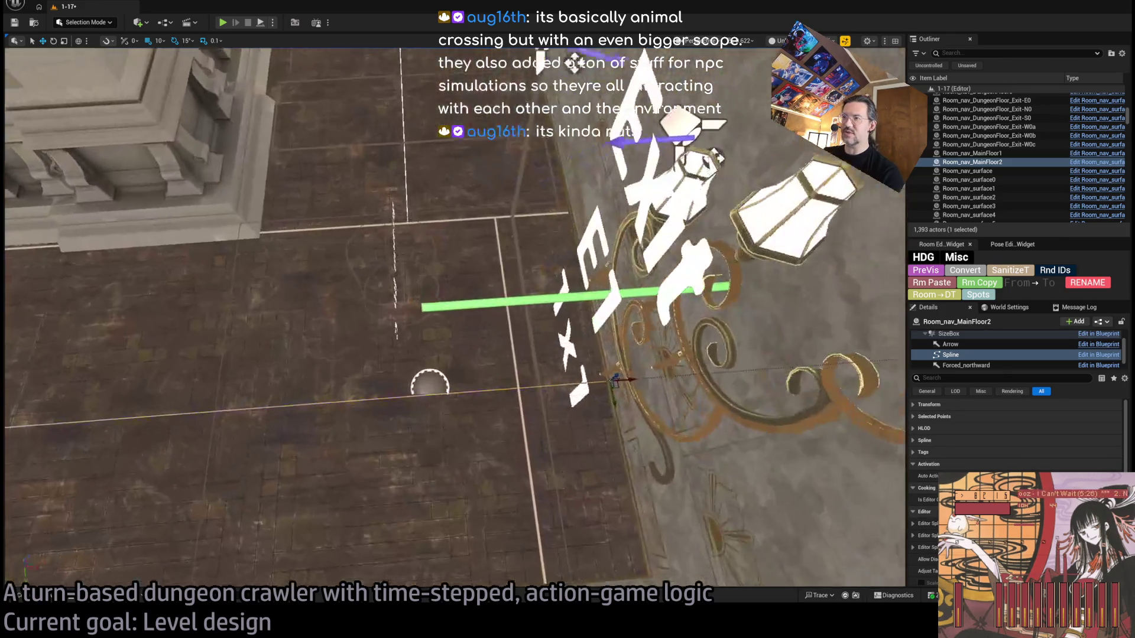
left_click_drag(597, 395, 604, 396)
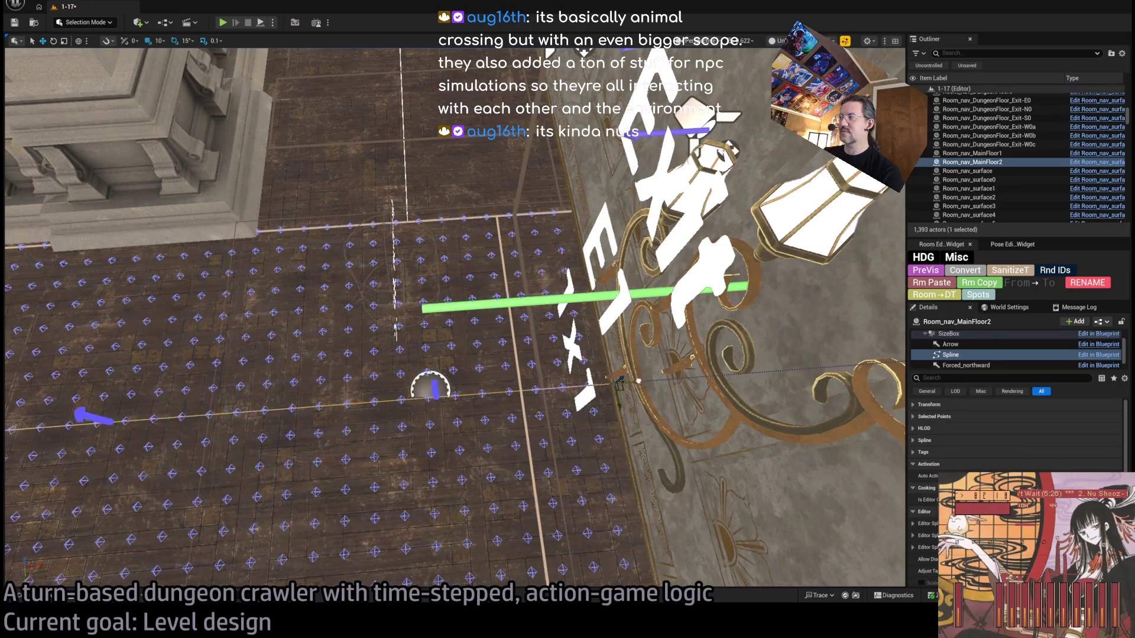
key("f")
mouse_move(478, 342)
left_mouse_down()
mouse_move(431, 373)
mouse_move(535, 384)
left_mouse_up()
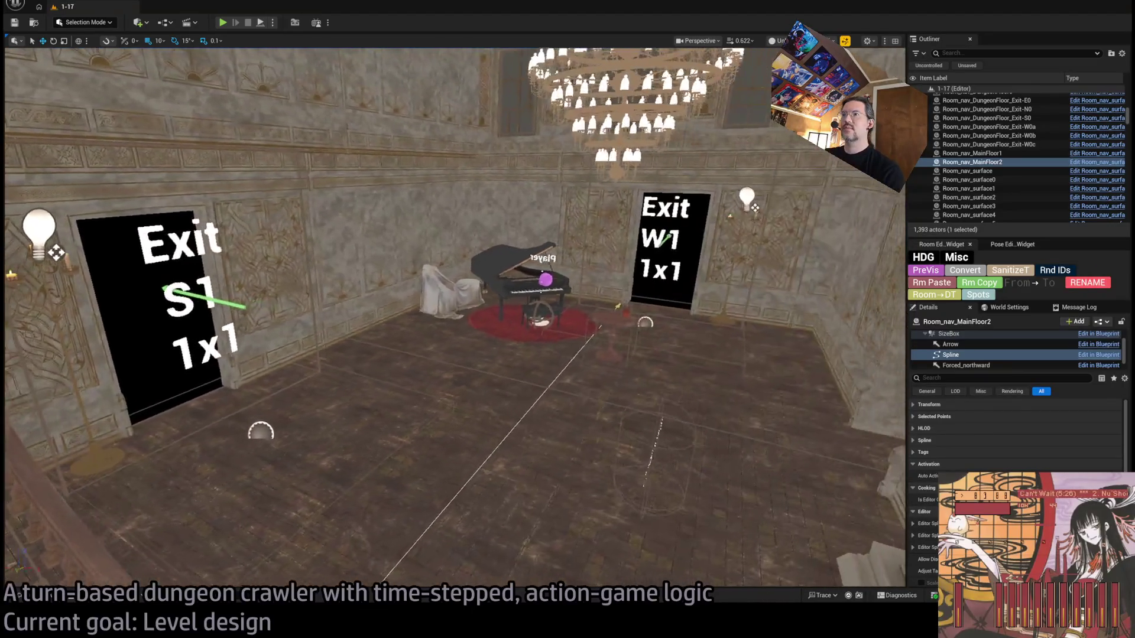
Step: Select the MainFloor1 navigation floor and look across the room toward the exits
left_click(598, 323)
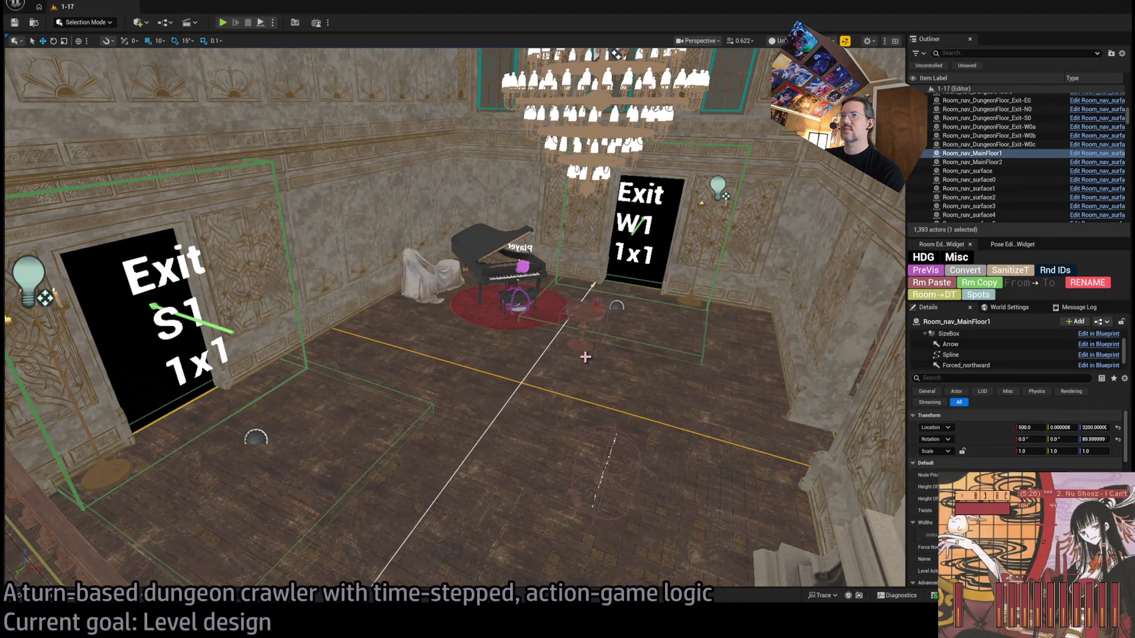
left_click(519, 381)
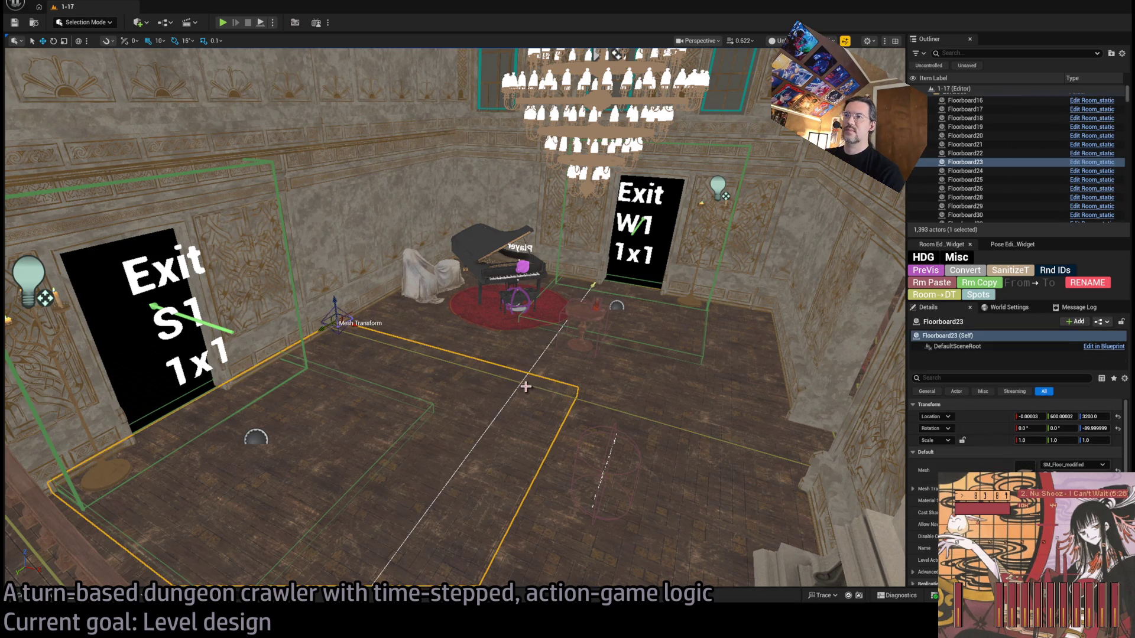
left_click(521, 383)
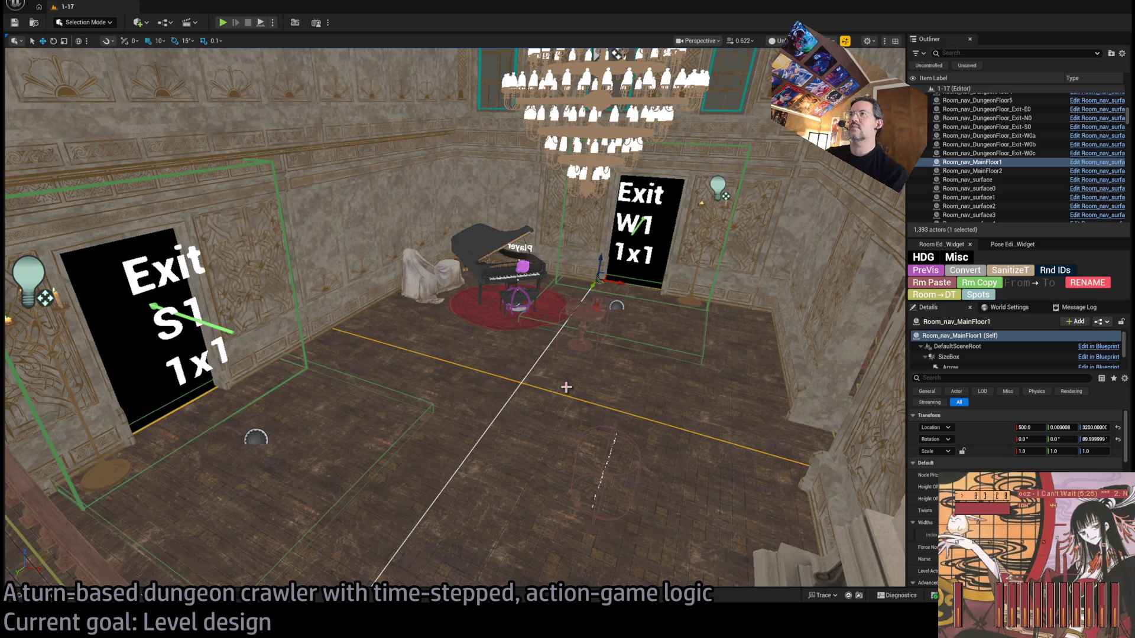
mouse_move(566, 387)
left_mouse_down()
mouse_move(582, 320)
mouse_move(535, 334)
mouse_move(570, 328)
mouse_move(567, 307)
mouse_move(562, 366)
mouse_move(564, 337)
left_mouse_up()
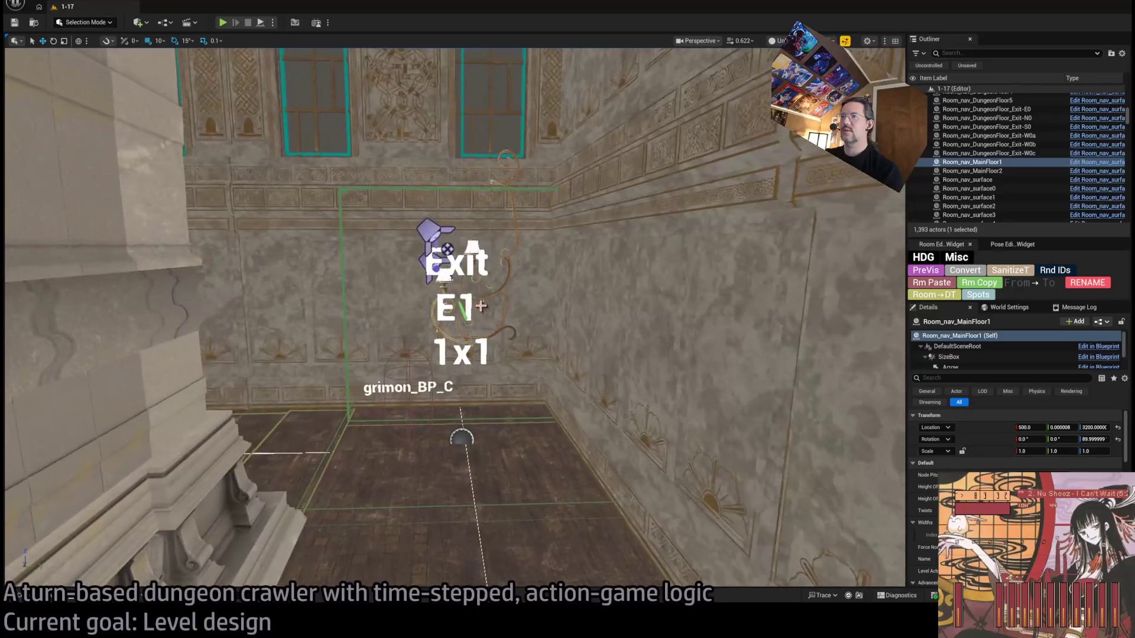
Step: Add N1 to SM_WallLightChand3's HDG Exit Visibility map, then orbit to check the chandelier
left_click(473, 302)
left_click(462, 438)
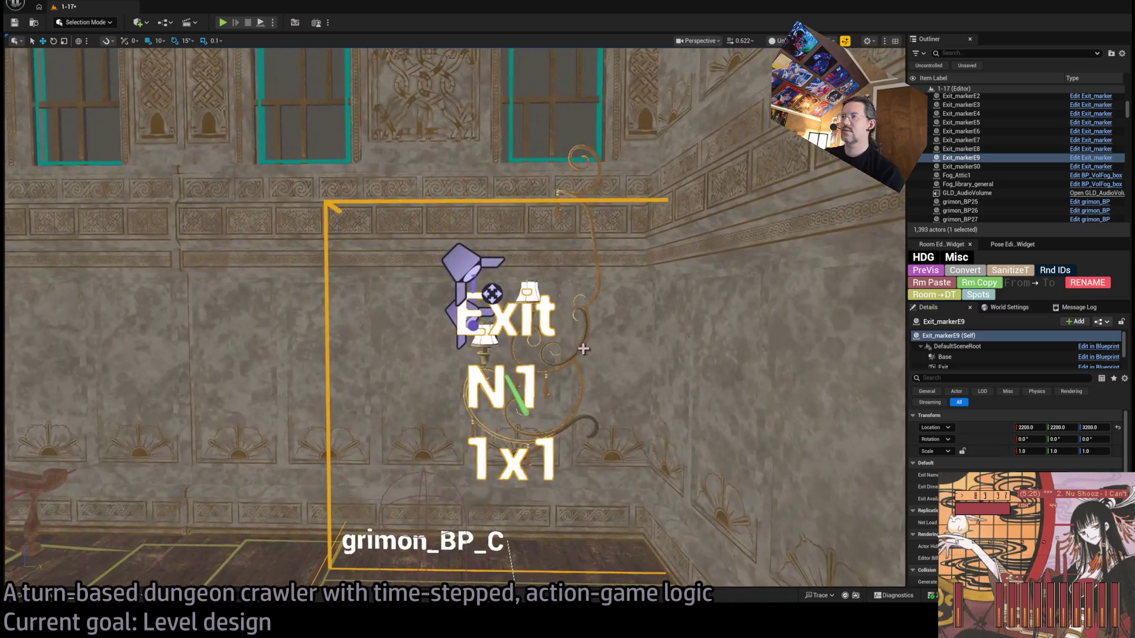
left_click(583, 349)
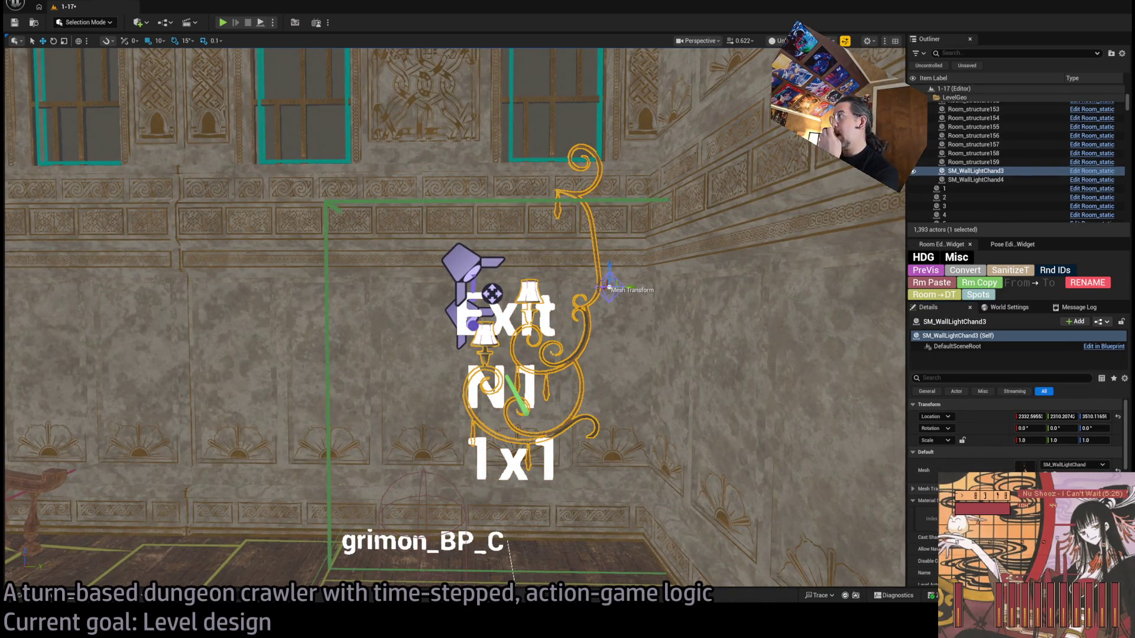
scroll(1017, 449, "down", 5)
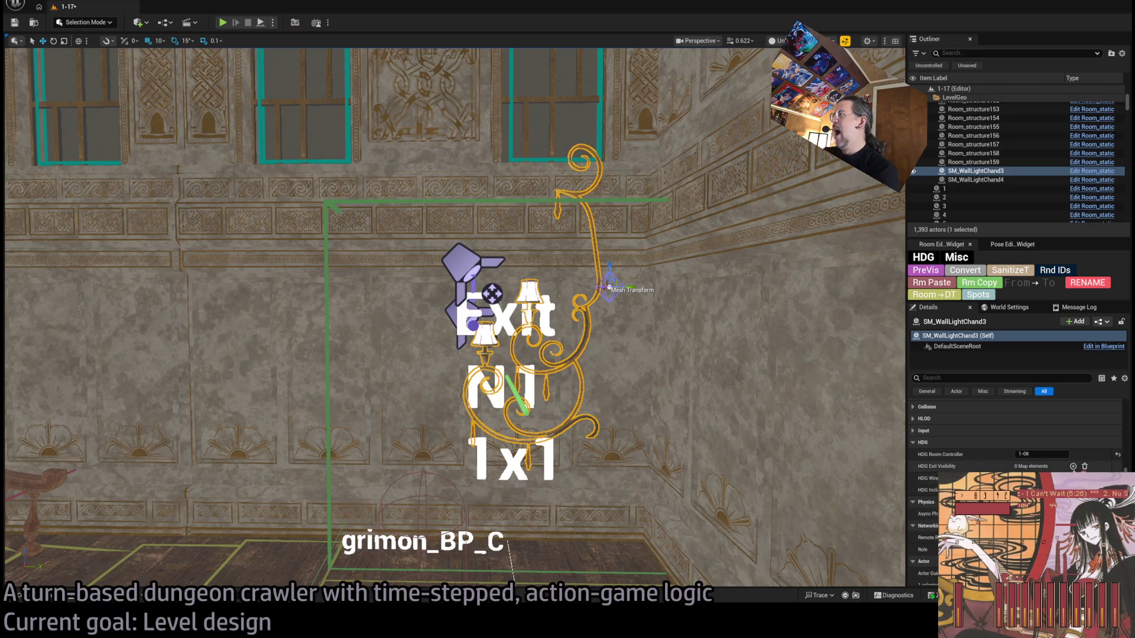
left_click(1073, 466)
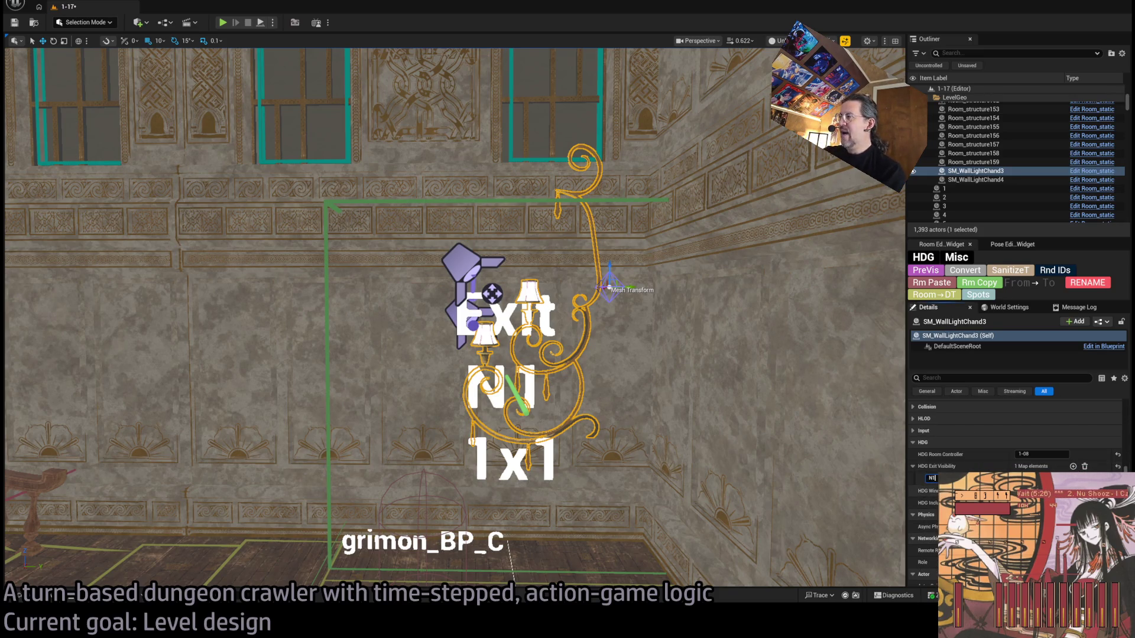
key("Return")
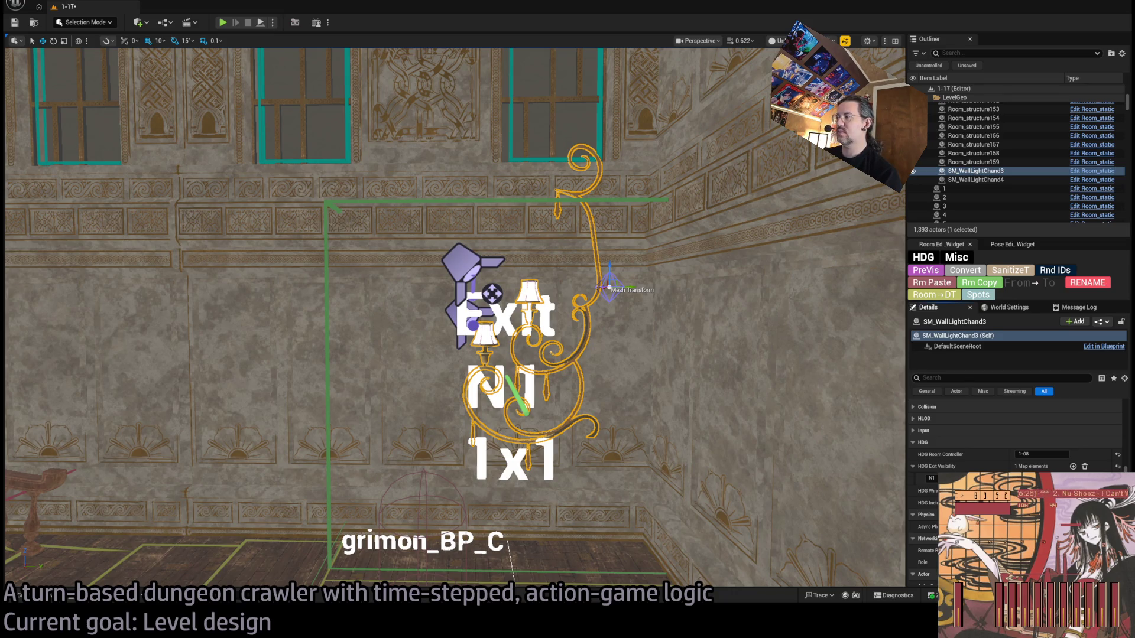
left_click_drag(455, 320, 355, 322)
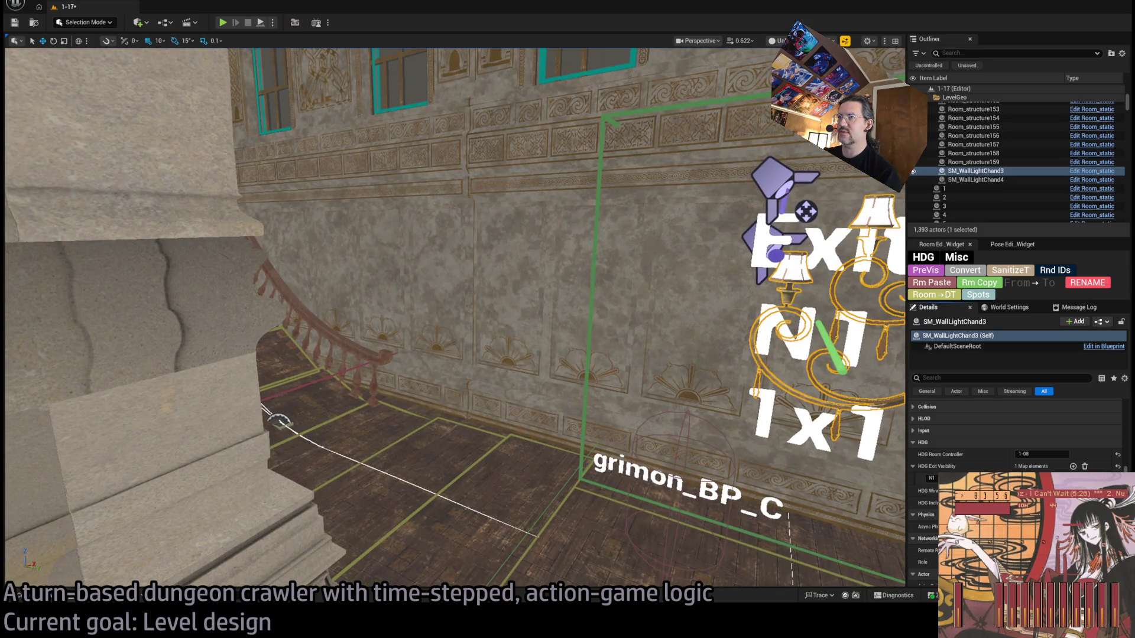
mouse_move(355, 322)
left_mouse_down()
mouse_move(450, 299)
mouse_move(343, 297)
left_mouse_up()
left_click_drag(587, 399, 603, 422)
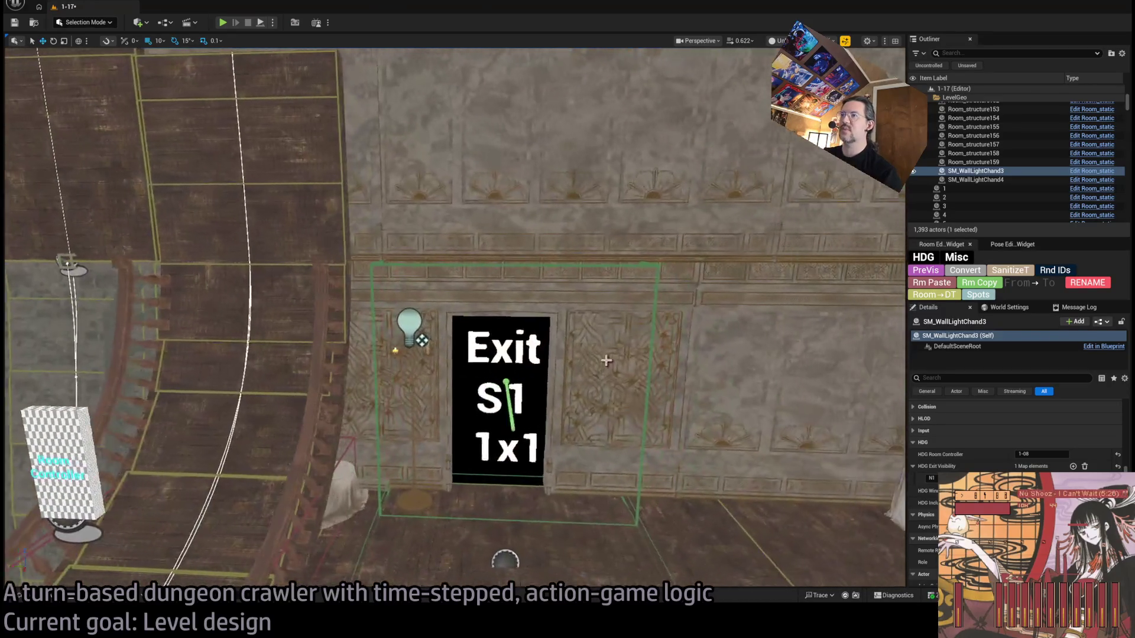
Step: Delete the Room_structure157 wall piece around the Exit S1 doorway
left_click(646, 381)
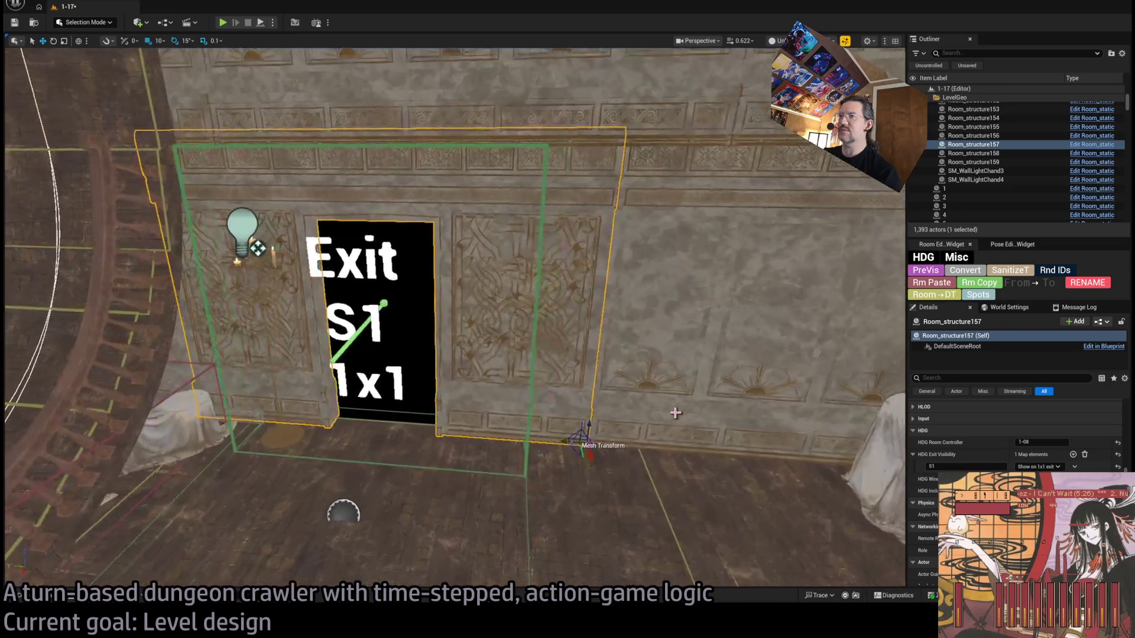
left_click(676, 413)
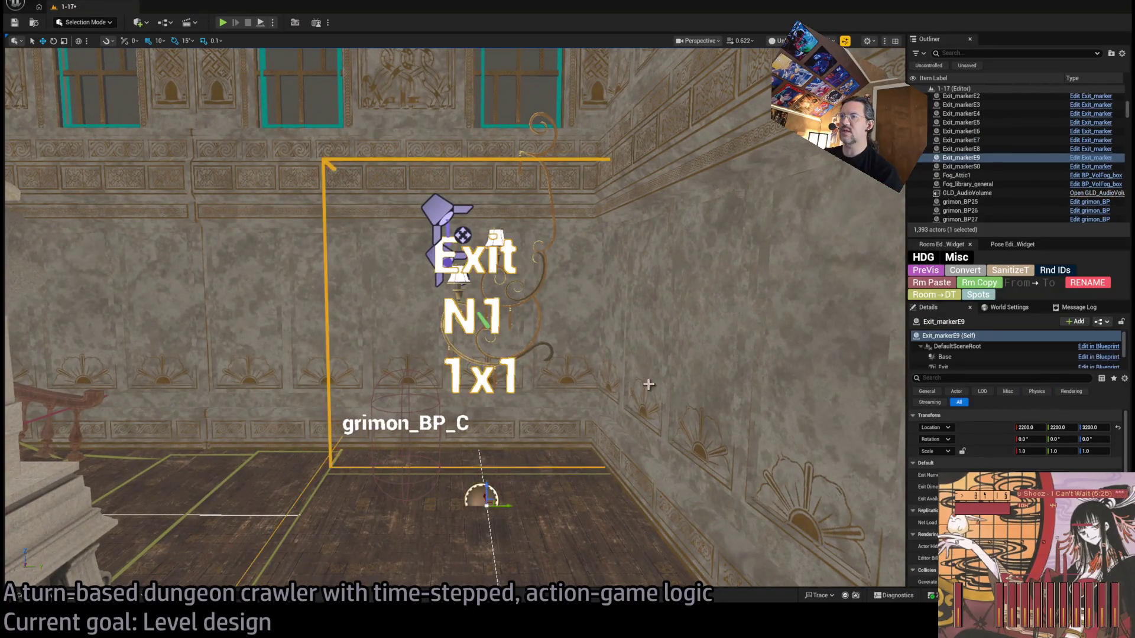
key("Delete")
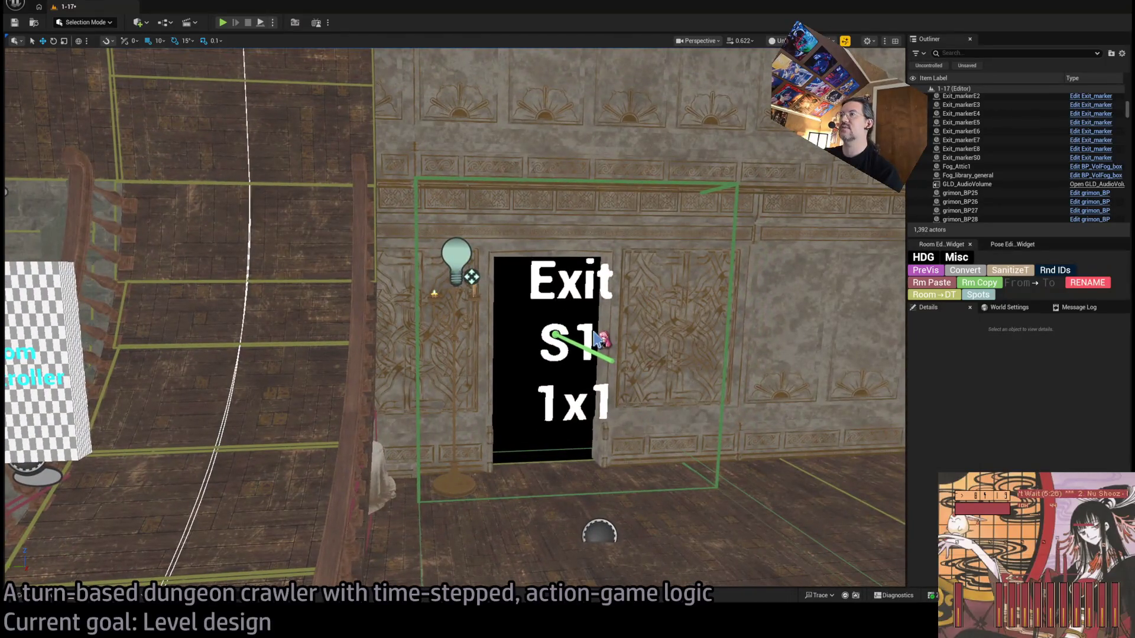
Step: Select the RoomController and review its Exit Visibility entries in Details
left_click(591, 335)
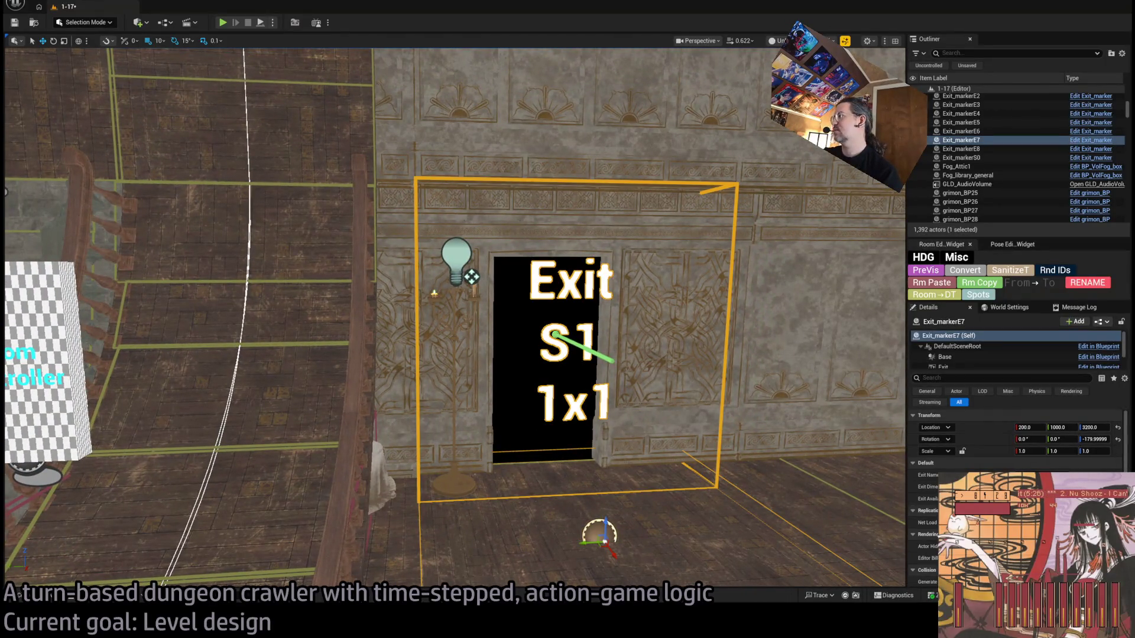
left_click(83, 340)
scroll(1005, 450, "down", 5)
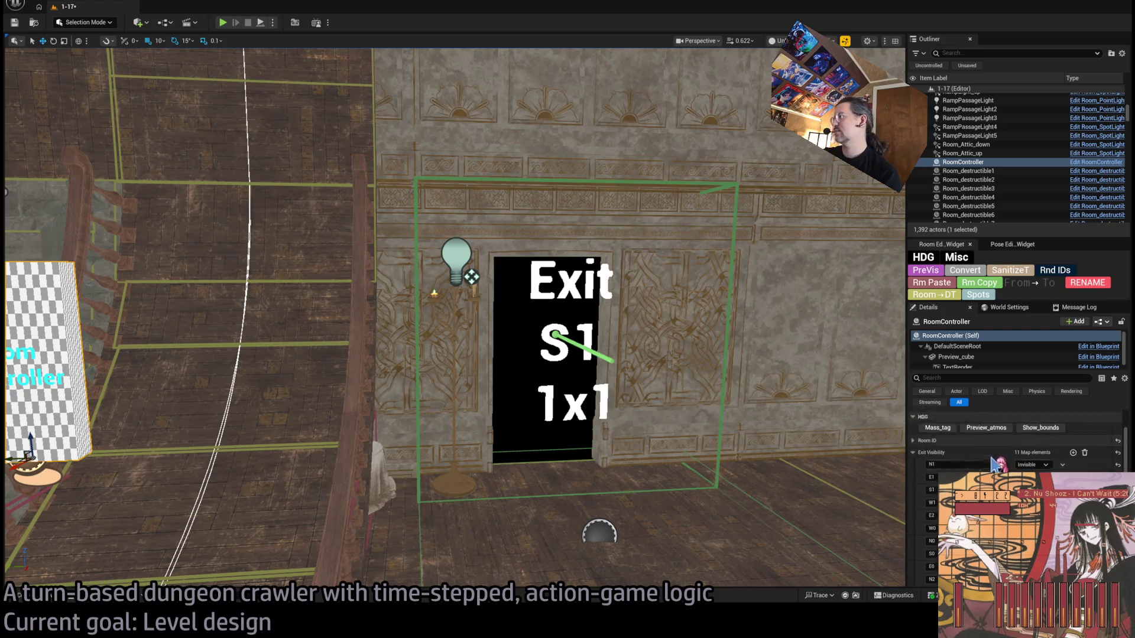
scroll(1016, 449, "up", 2)
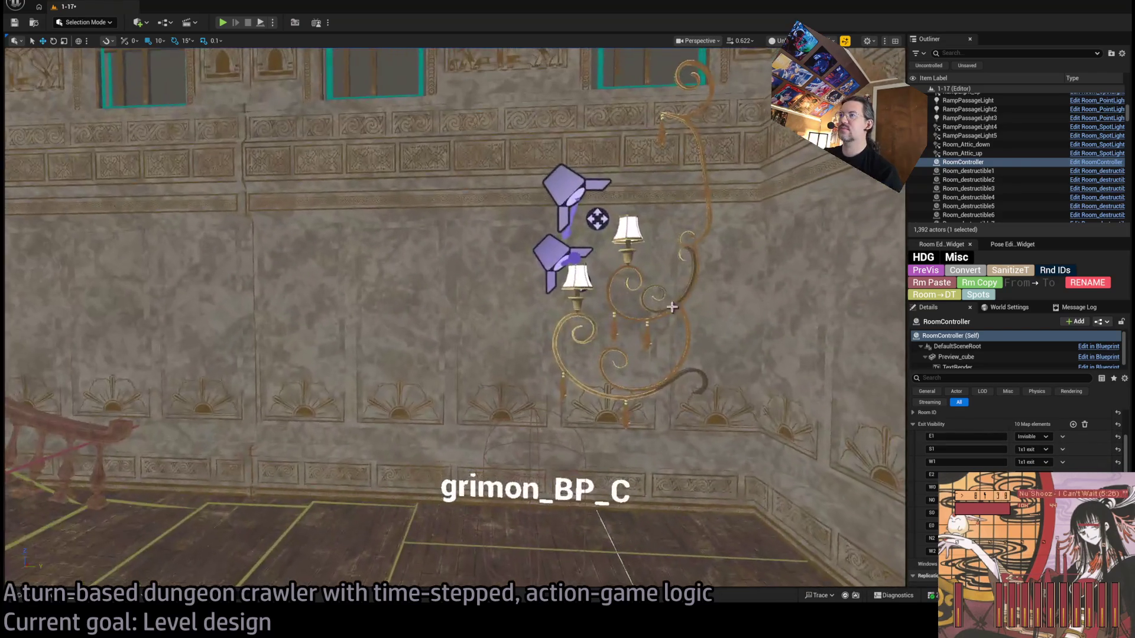
Step: Focus on the wall chandelier and scroll Details to its HDG room-controller settings
left_click(414, 295)
left_click(652, 248)
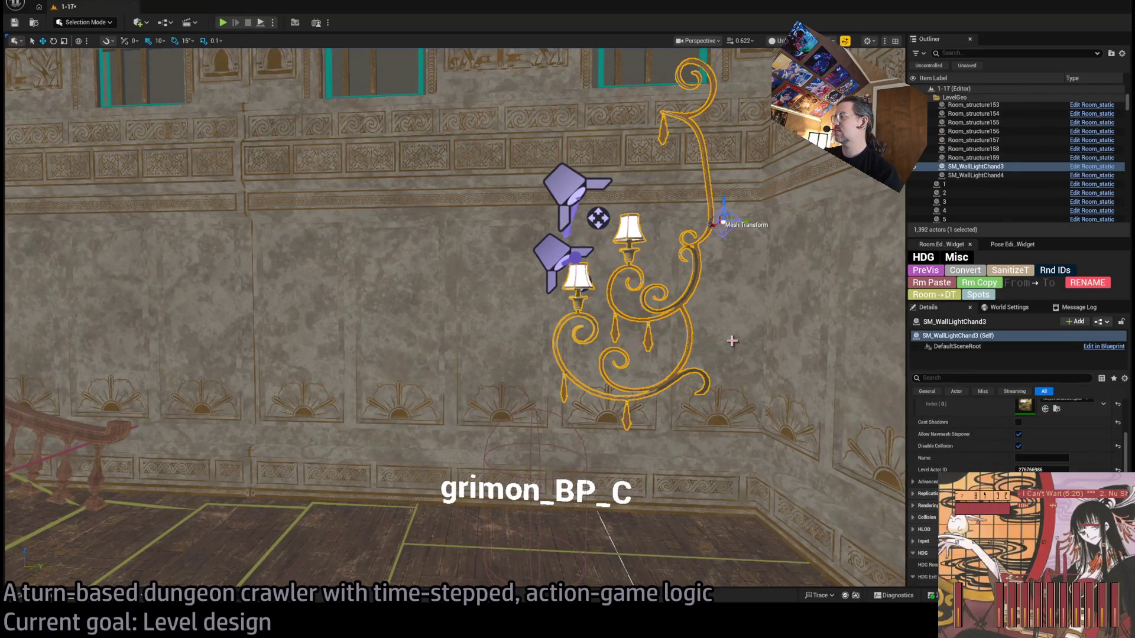
key("f")
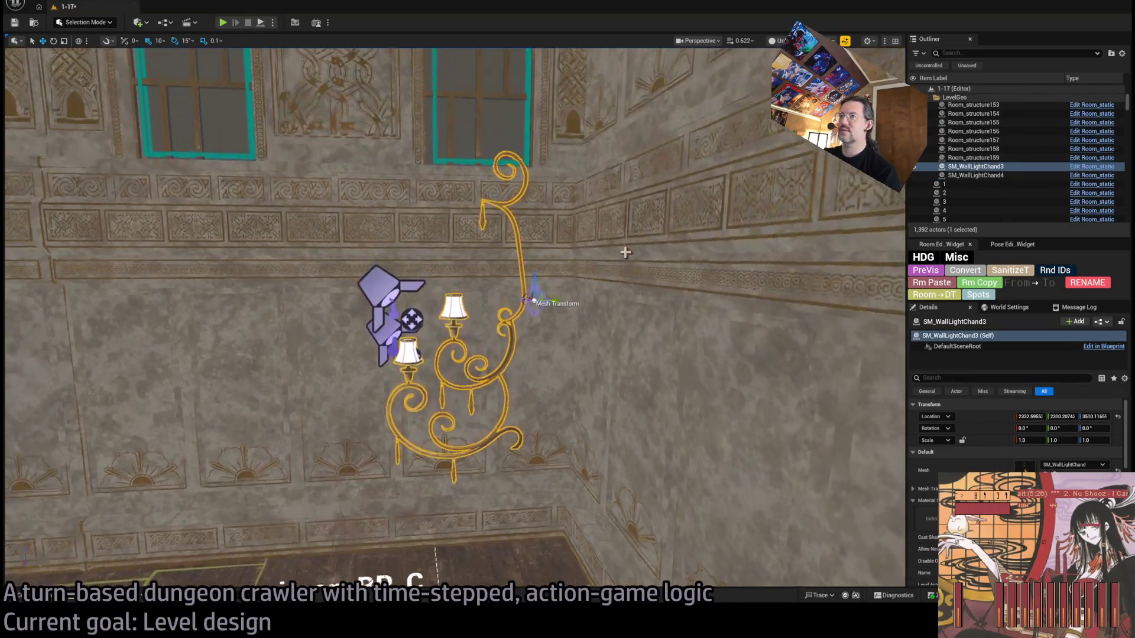
scroll(1017, 461, "down", 5)
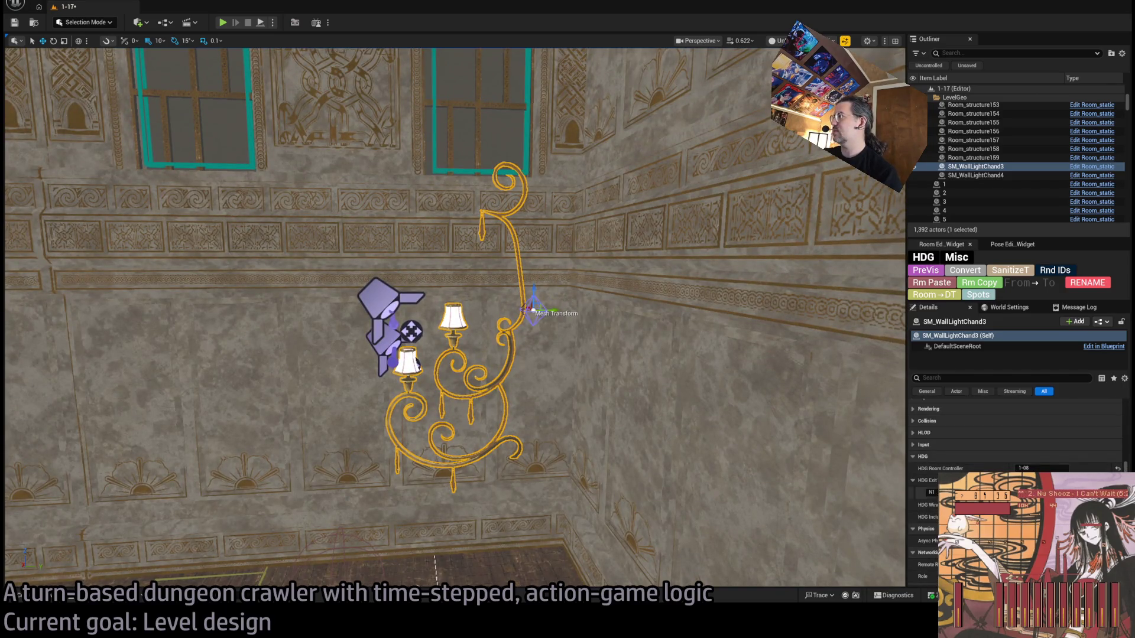
mouse_move(894, 451)
left_mouse_down()
mouse_move(709, 438)
mouse_move(651, 414)
mouse_move(639, 384)
mouse_move(627, 402)
mouse_move(593, 411)
mouse_move(733, 407)
mouse_move(735, 390)
left_mouse_up()
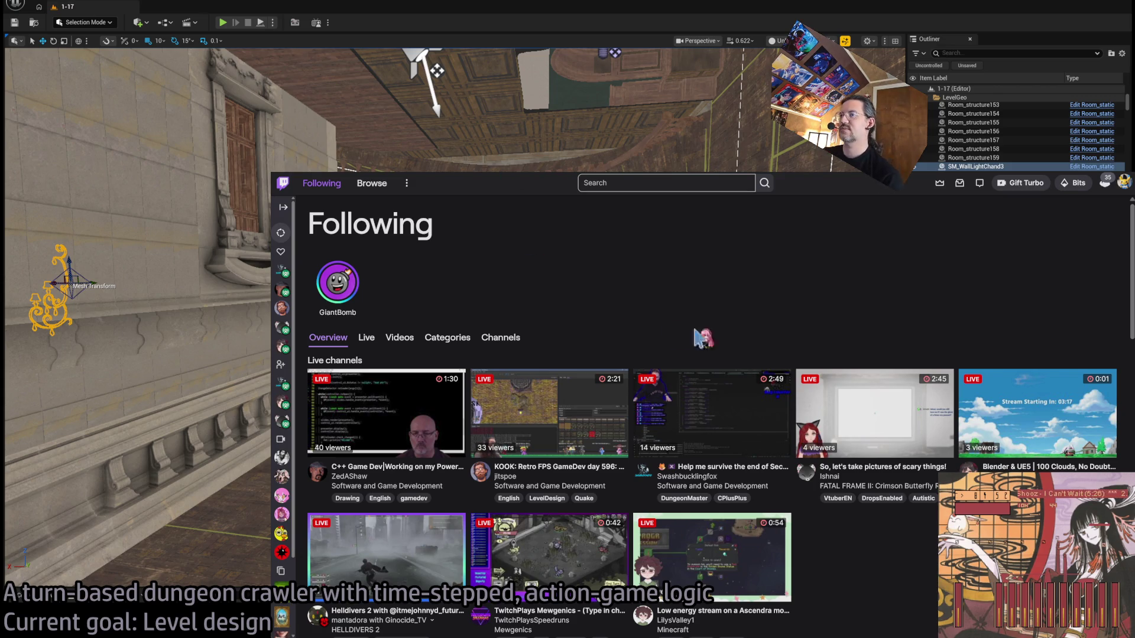
Step: Scroll down the Following page to browse the live channel cards
scroll(704, 338, "down", 1)
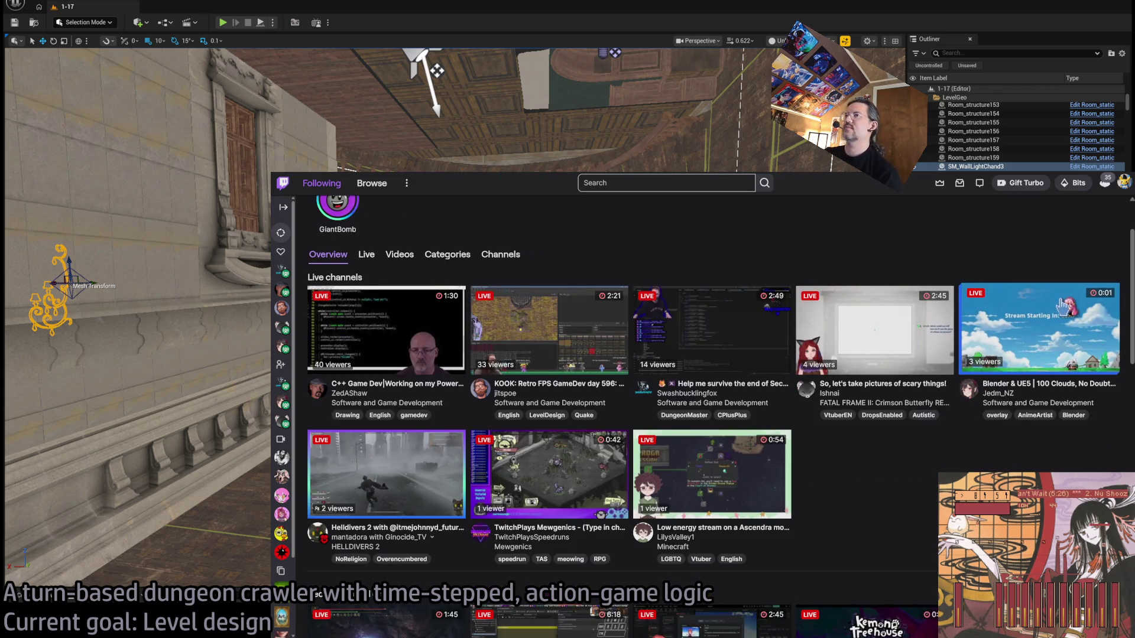